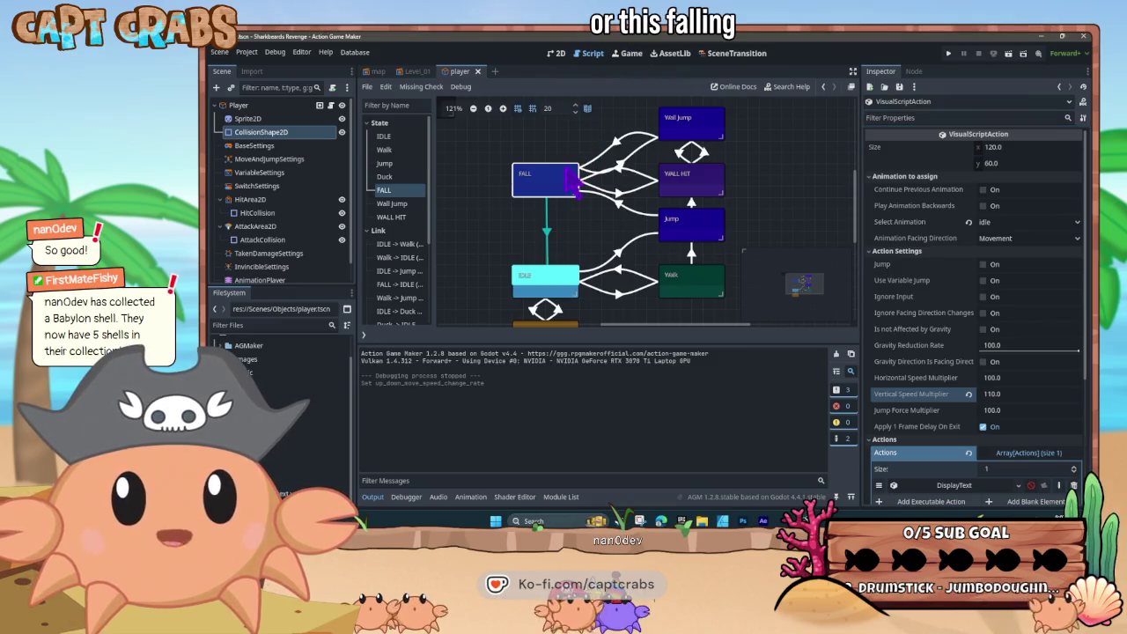
# - Save the player scene with FALL's vertical speed multiplier at 110.0
pyautogui.hotkey('ctrl', 's')
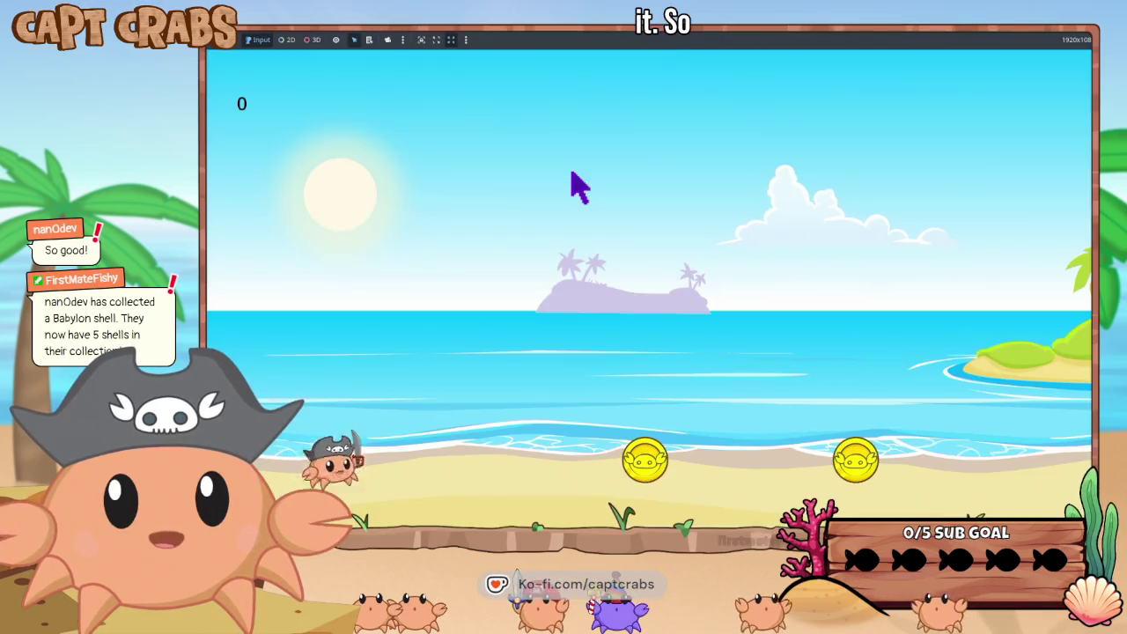
# - Run the crab left and right and jump repeatedly to watch how it falls
pyautogui.press('Right')
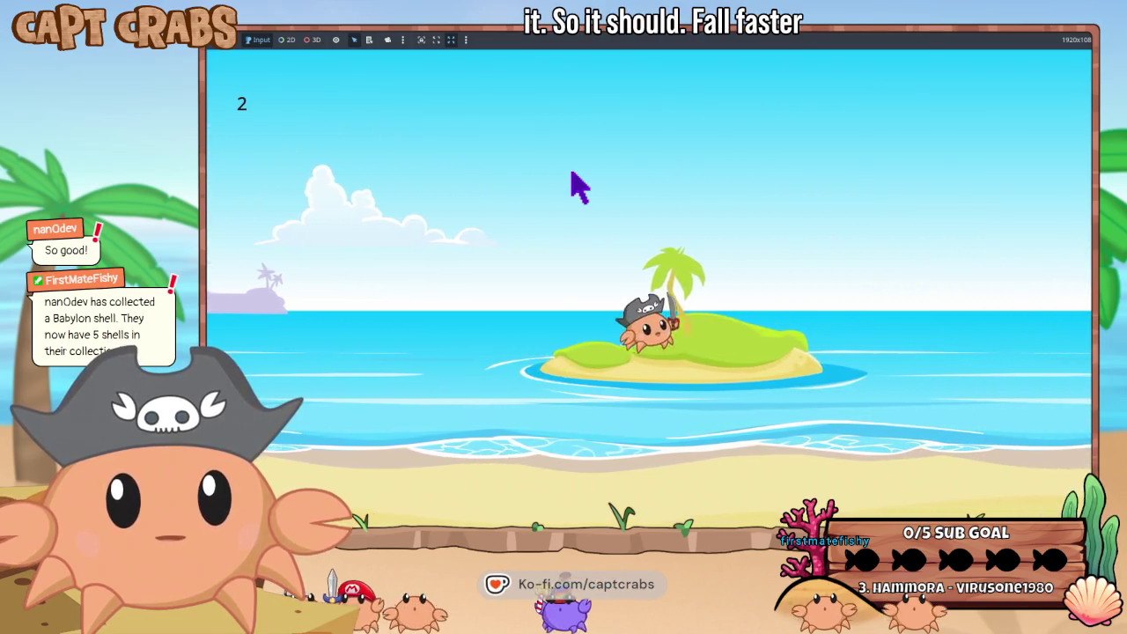
pyautogui.press('space')
pyautogui.press('Left')
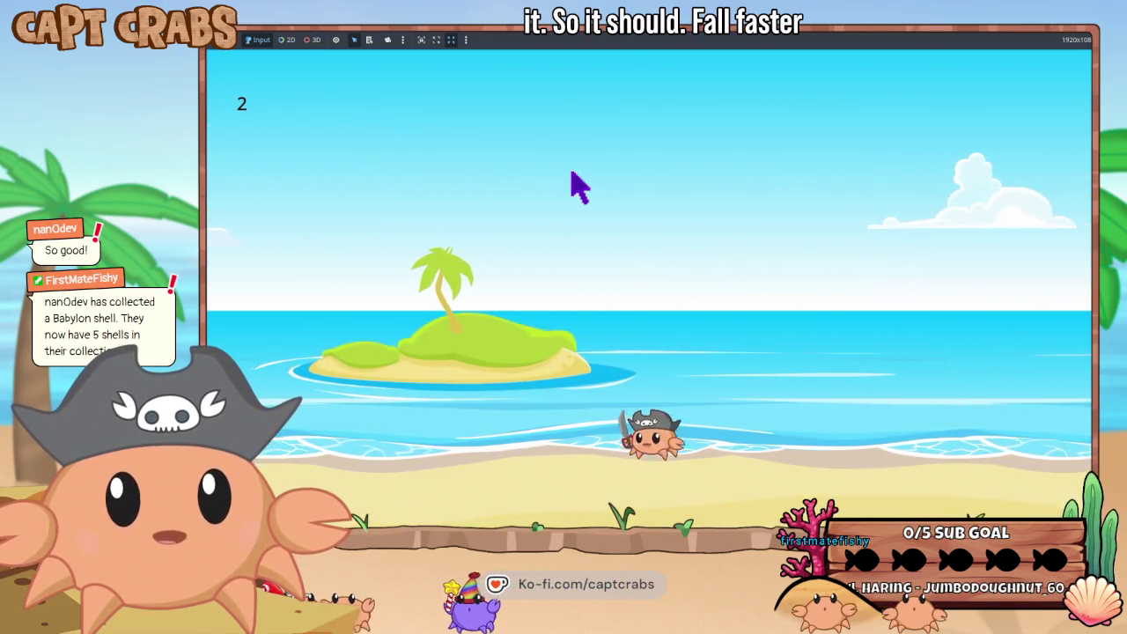
pyautogui.press('space')
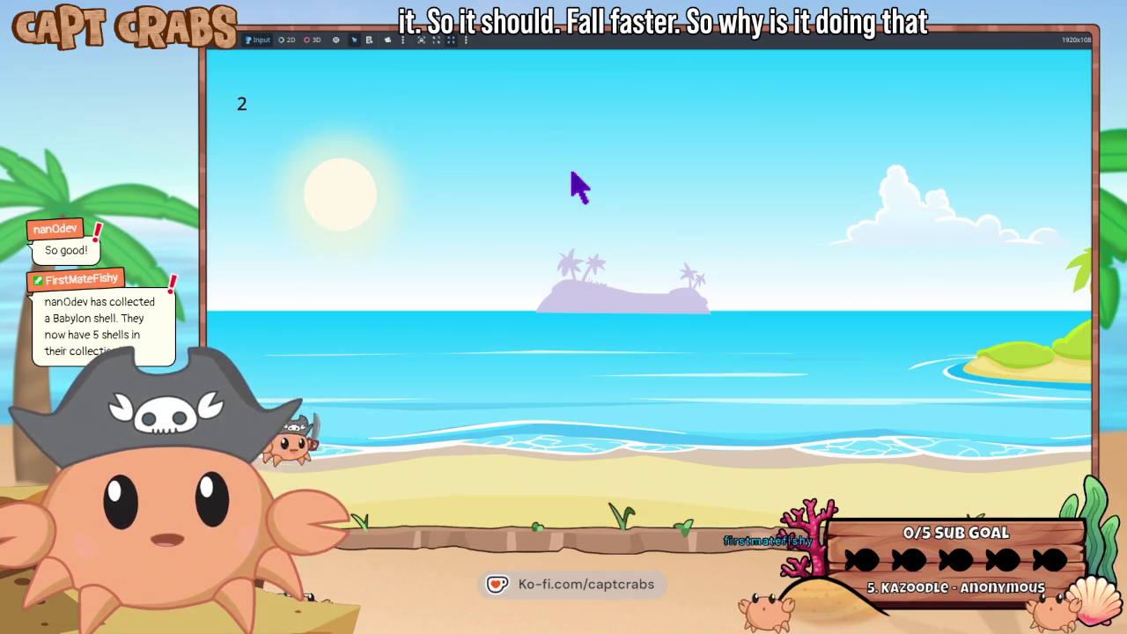
pyautogui.press('Right')
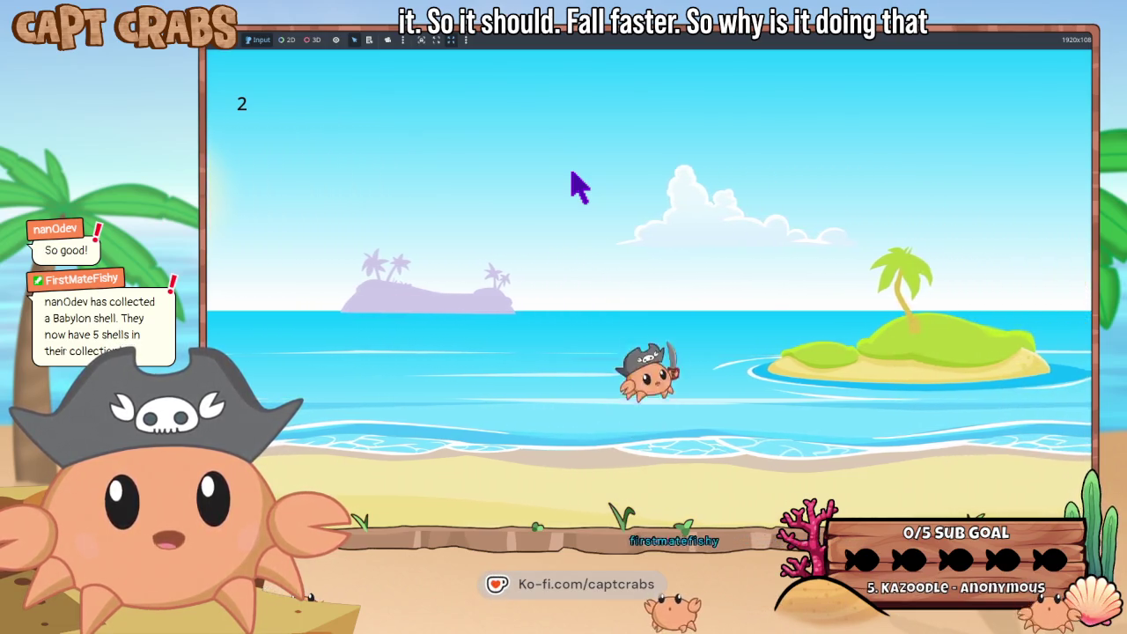
pyautogui.press('space')
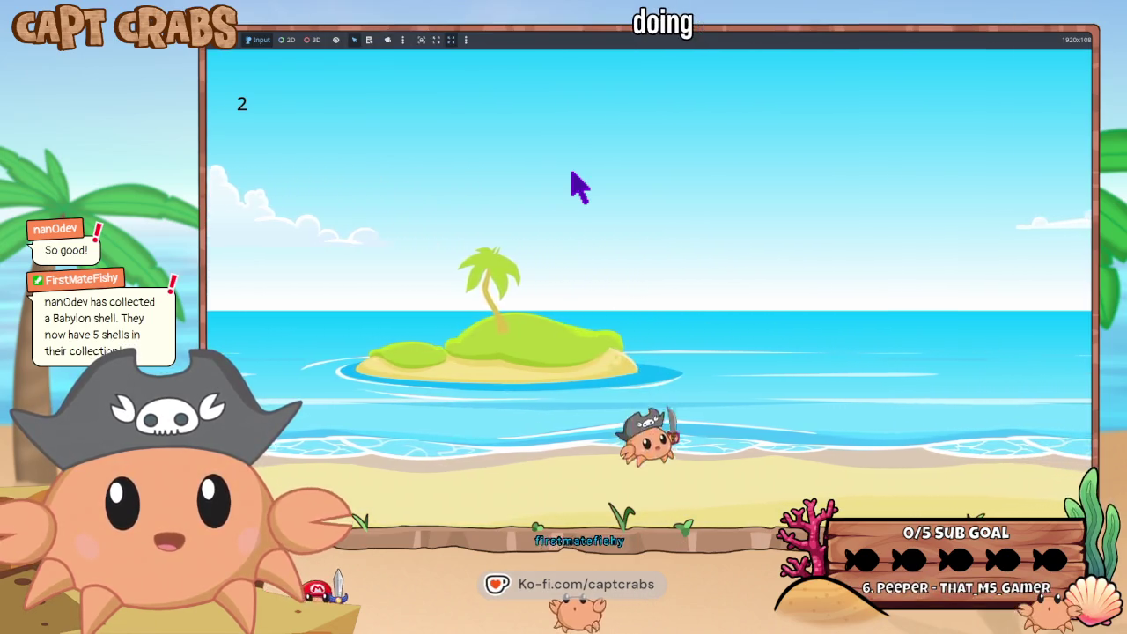
pyautogui.press('space')
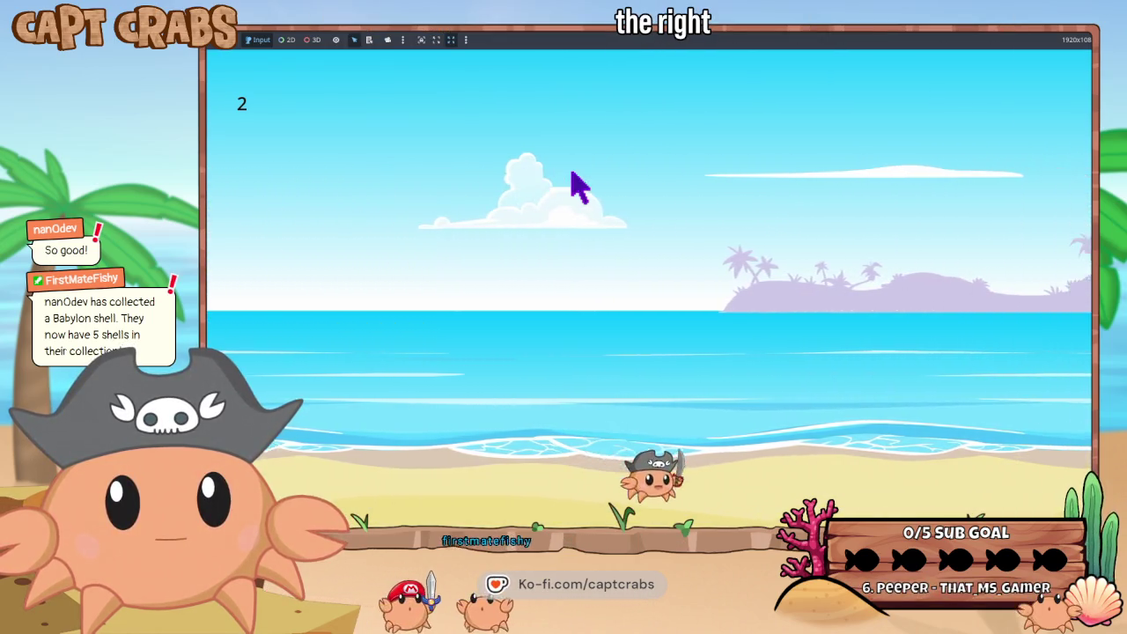
pyautogui.press('space')
pyautogui.press('space')
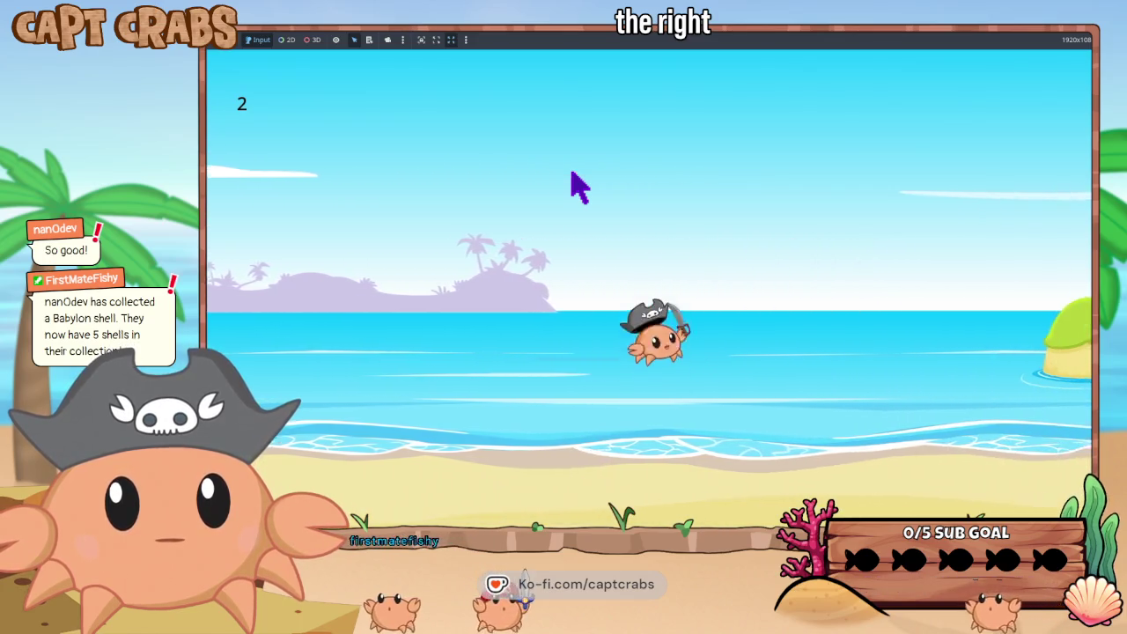
pyautogui.press('space')
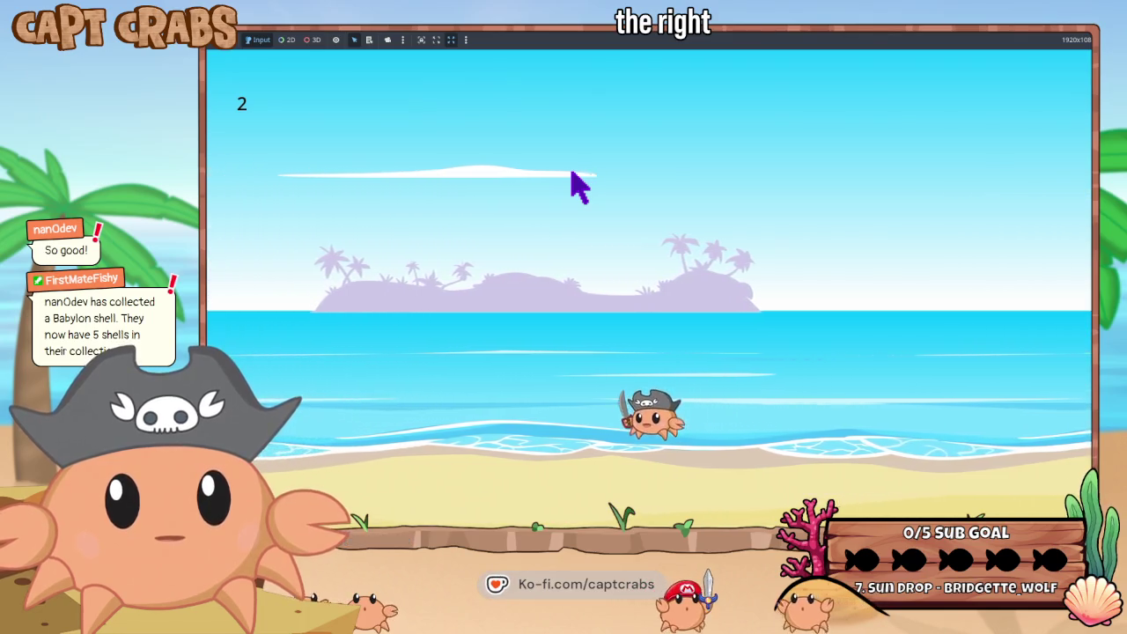
pyautogui.press('space')
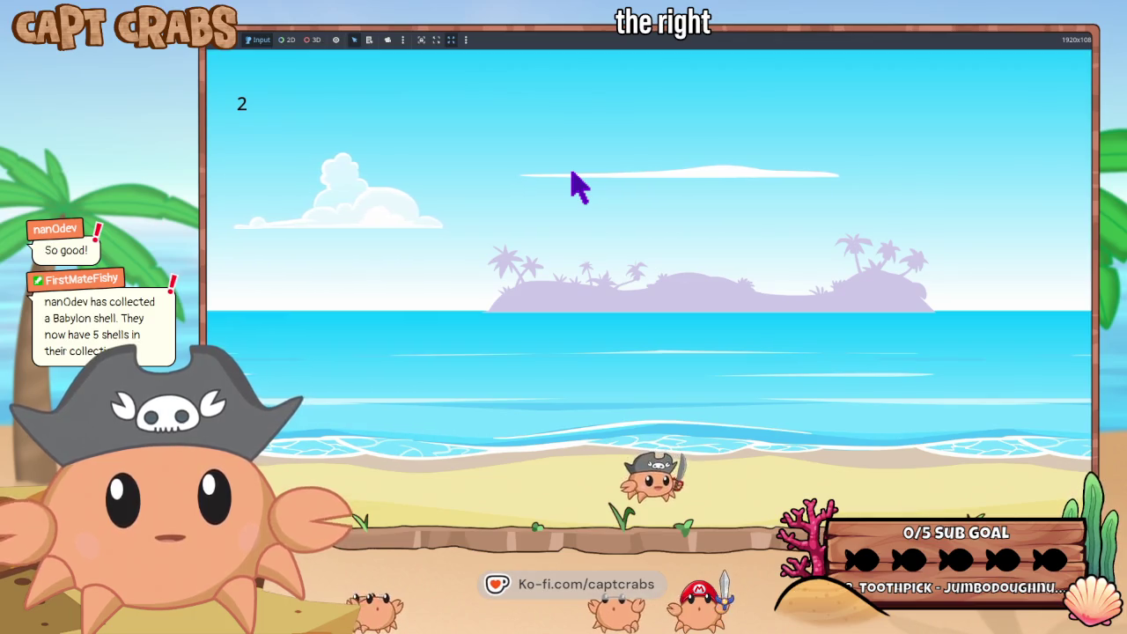
# - Pause the game and choose Restart from the pause menu
pyautogui.press('Escape')
pyautogui.press('Down')
pyautogui.press('Down')
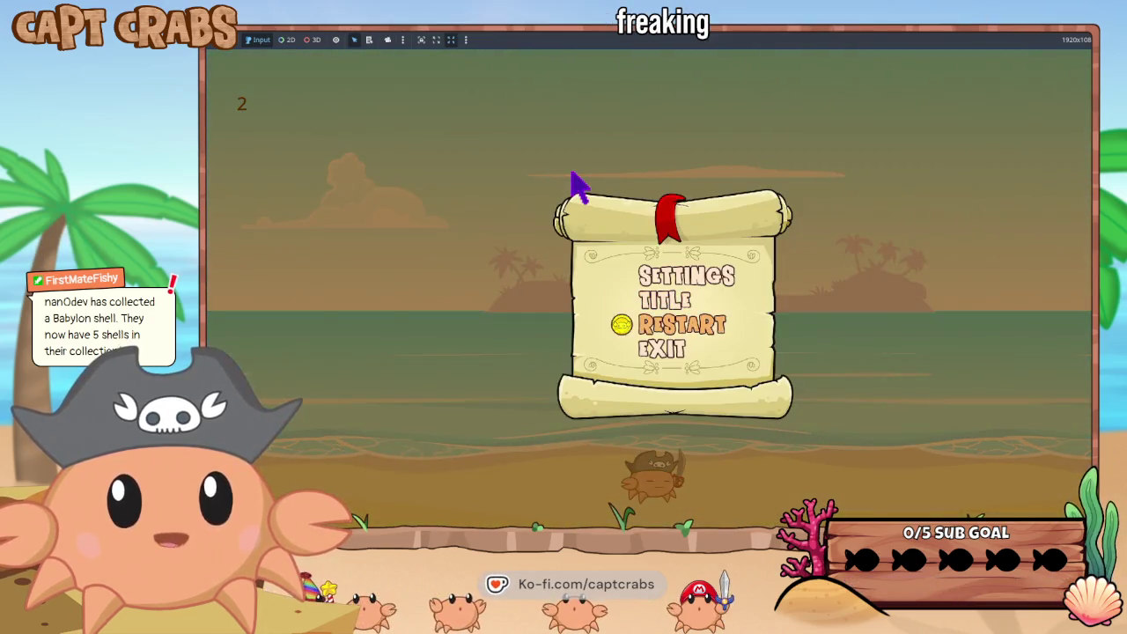
pyautogui.press('Return')
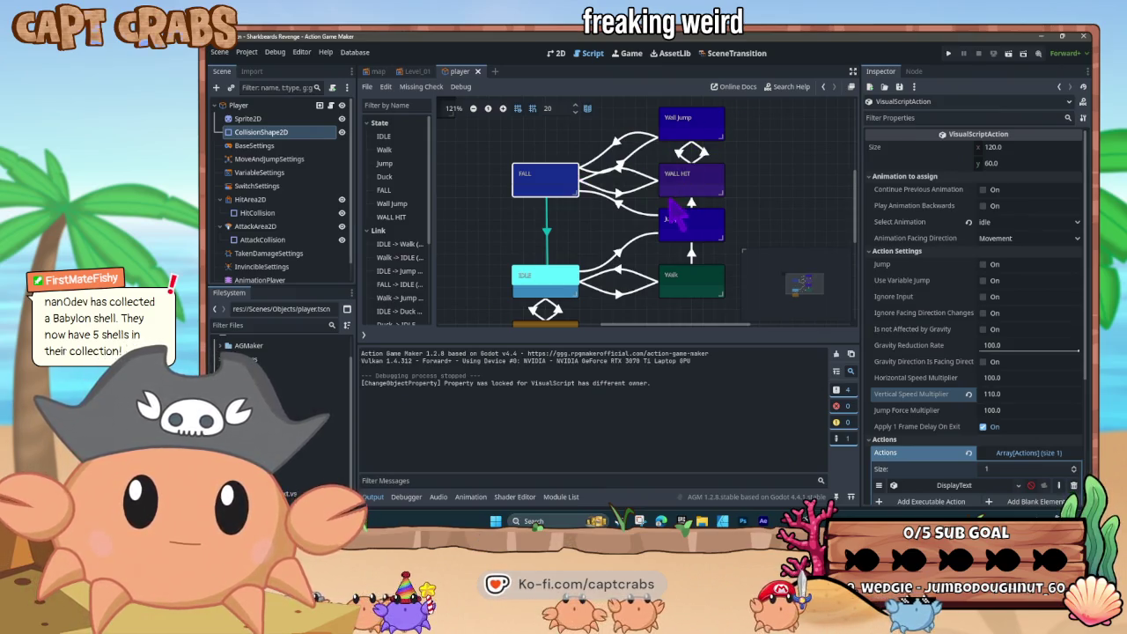
# - Inspect the FALL->IDLE link's ContactWithTile condition and its Collision settings
pyautogui.click(546, 231)
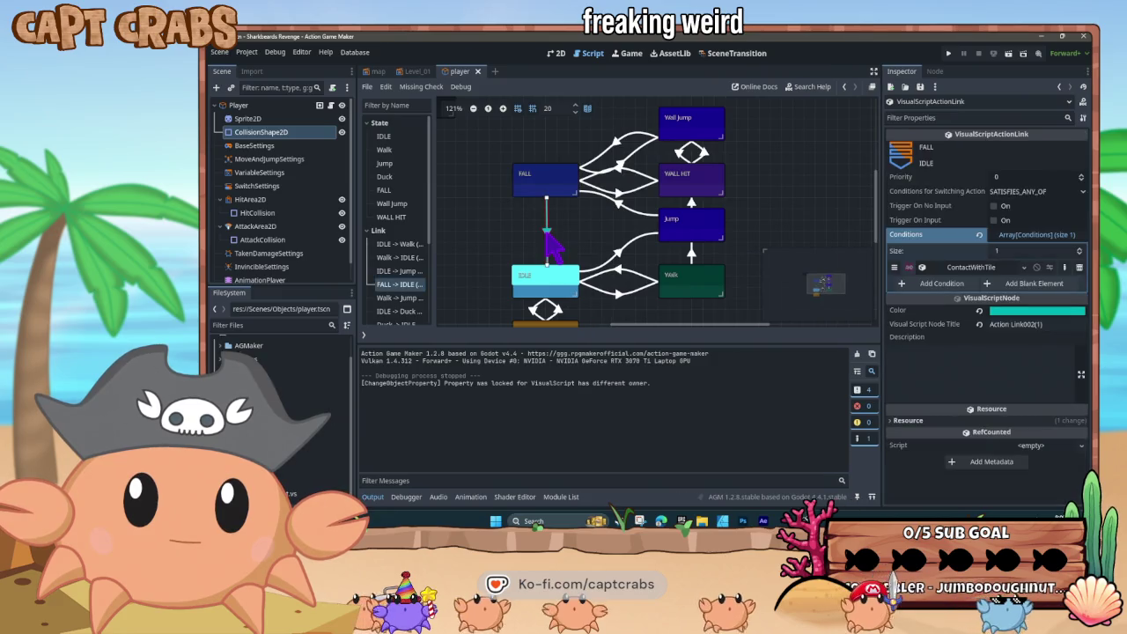
pyautogui.click(967, 269)
pyautogui.click(923, 282)
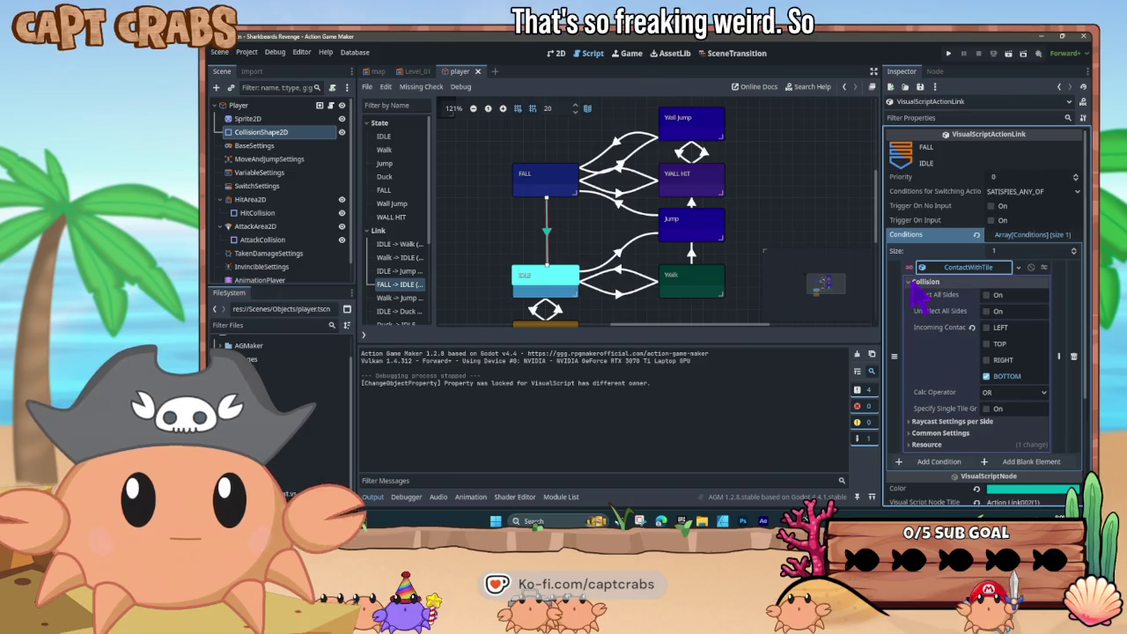
pyautogui.click(922, 281)
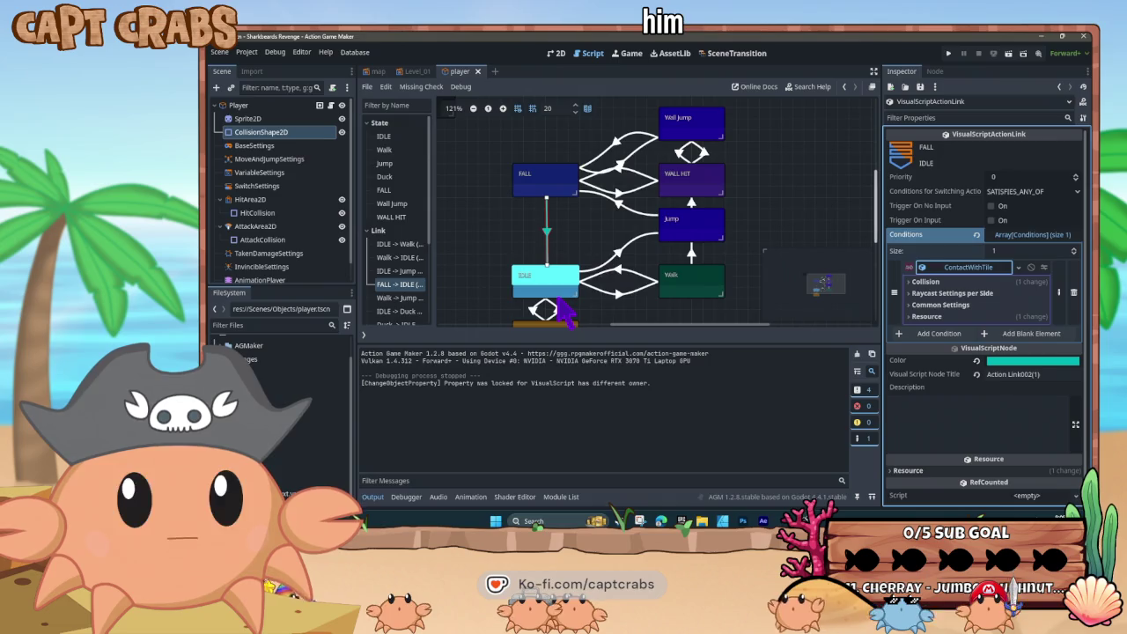
pyautogui.scroll(-1, 564, 314)
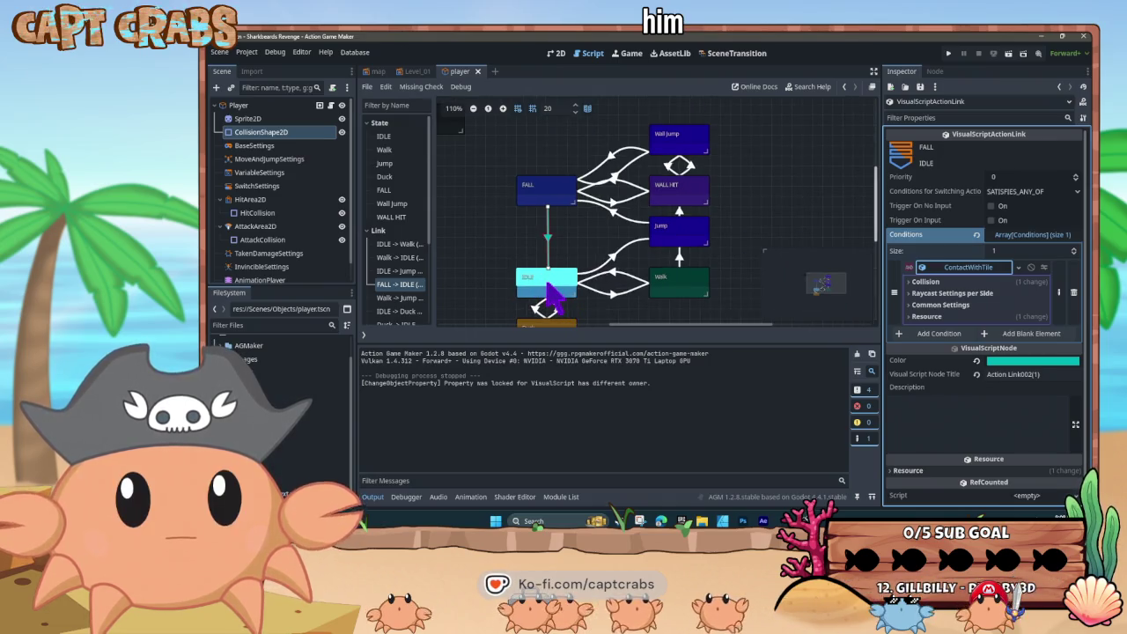
# - Check the IDLE state, the FALL->Wall Jump and FALL->WALL HIT links, then reselect FALL
pyautogui.click(547, 289)
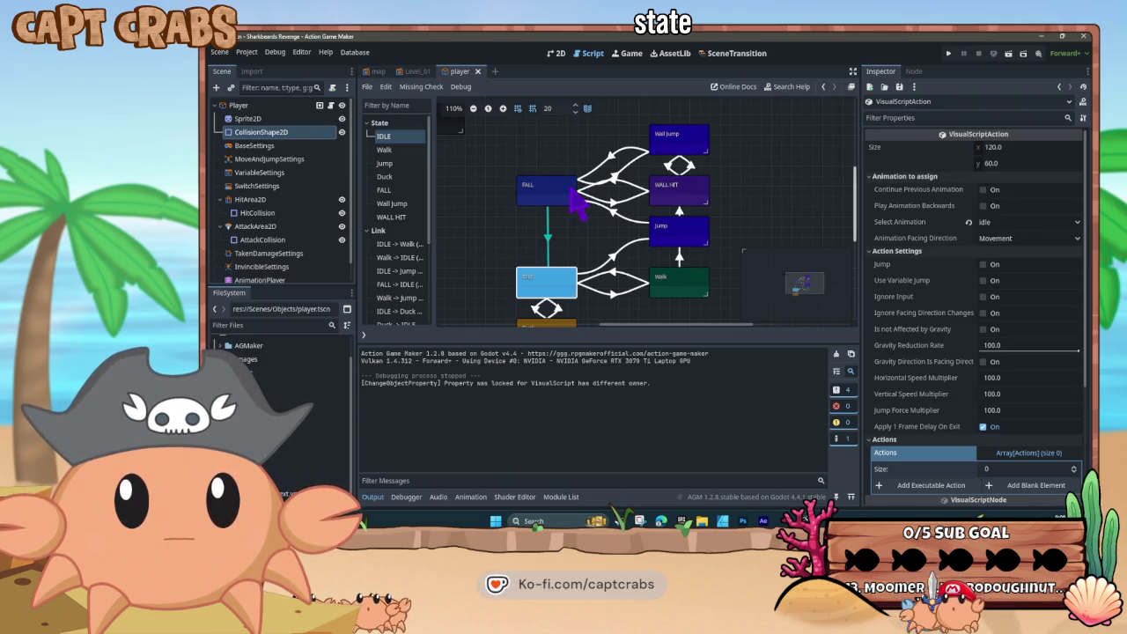
pyautogui.click(617, 180)
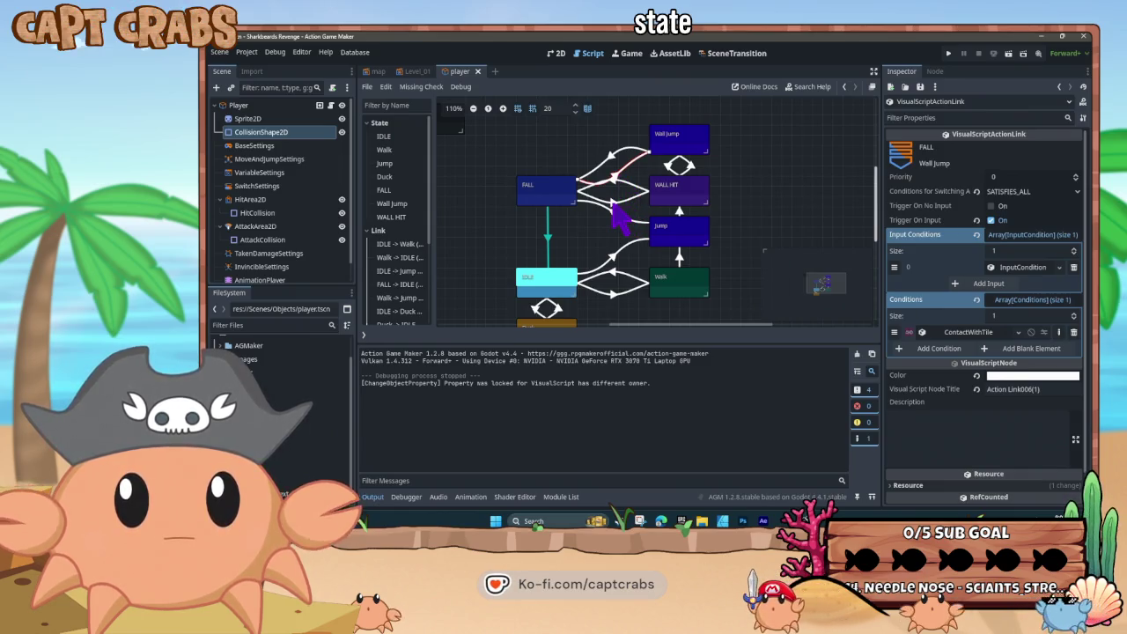
pyautogui.click(615, 205)
pyautogui.click(552, 200)
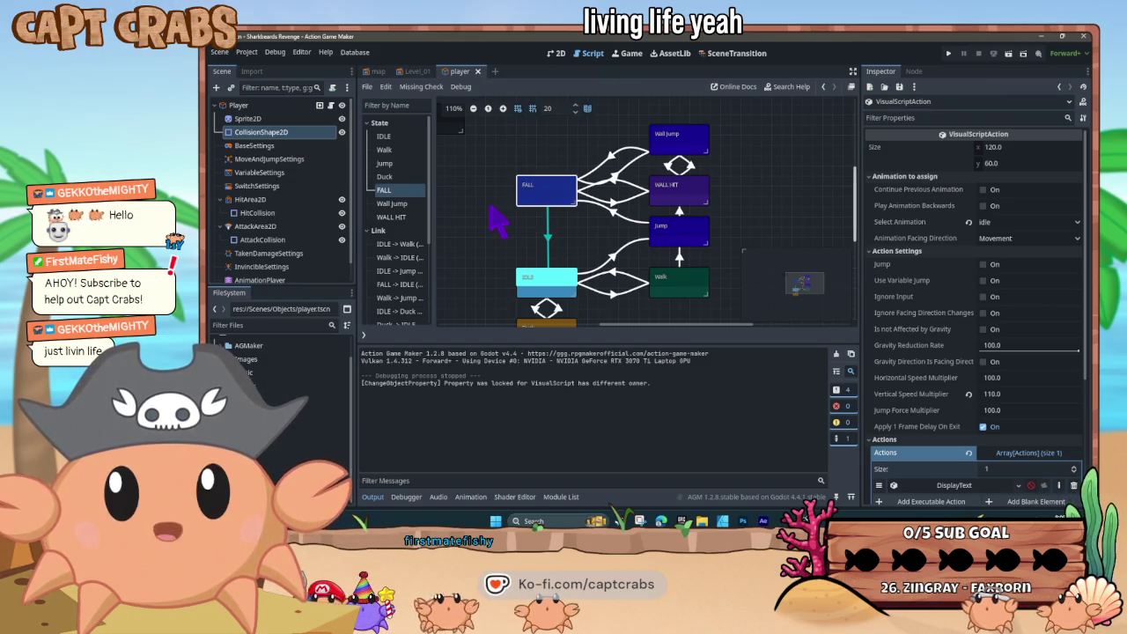
# - Pan the state graph slightly right while viewing FALL's 110.0 multiplier and DisplayText action
pyautogui.moveTo(494, 214); pyautogui.dragTo(527, 211)
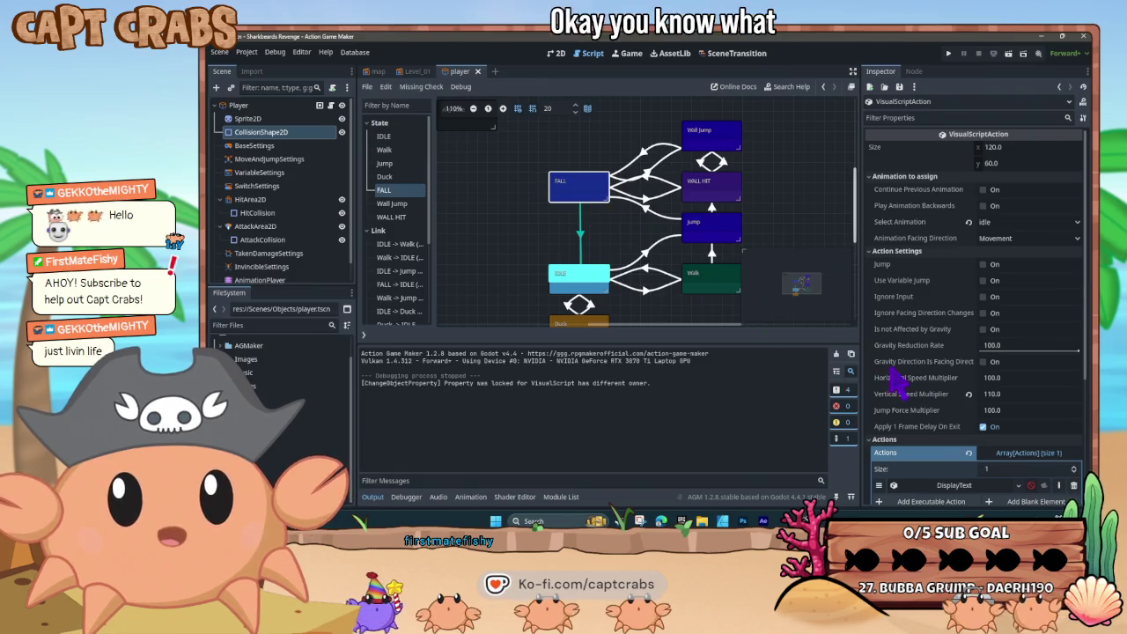
# - Review FALL's DisplayText action and its Layout & Action options, then run the game with F5
pyautogui.scroll(-3, 907, 379)
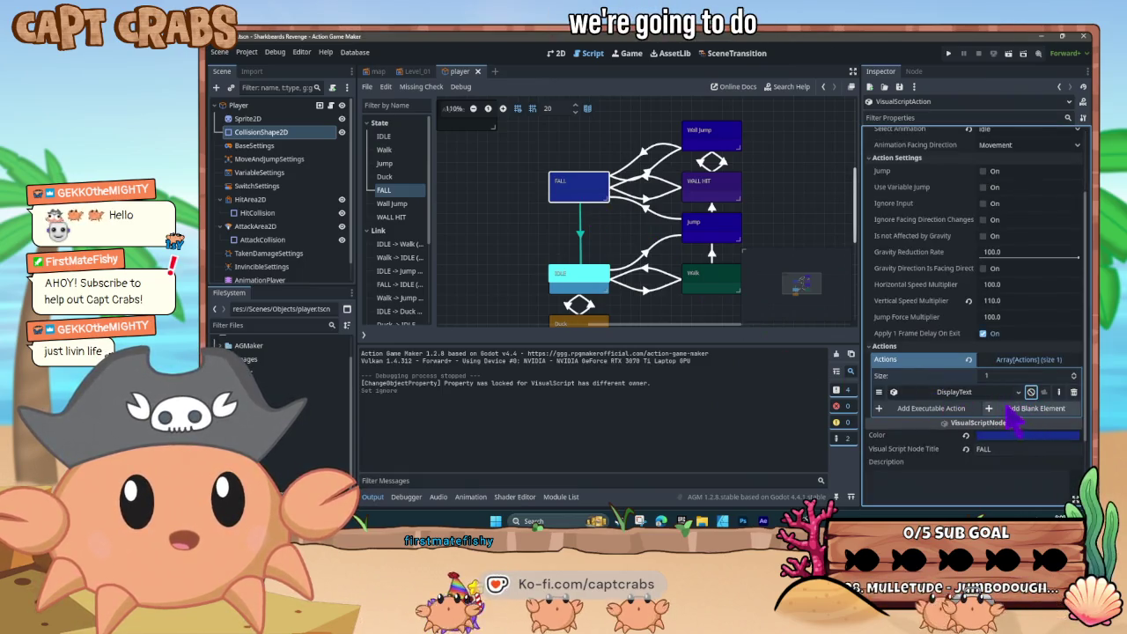
pyautogui.click(956, 392)
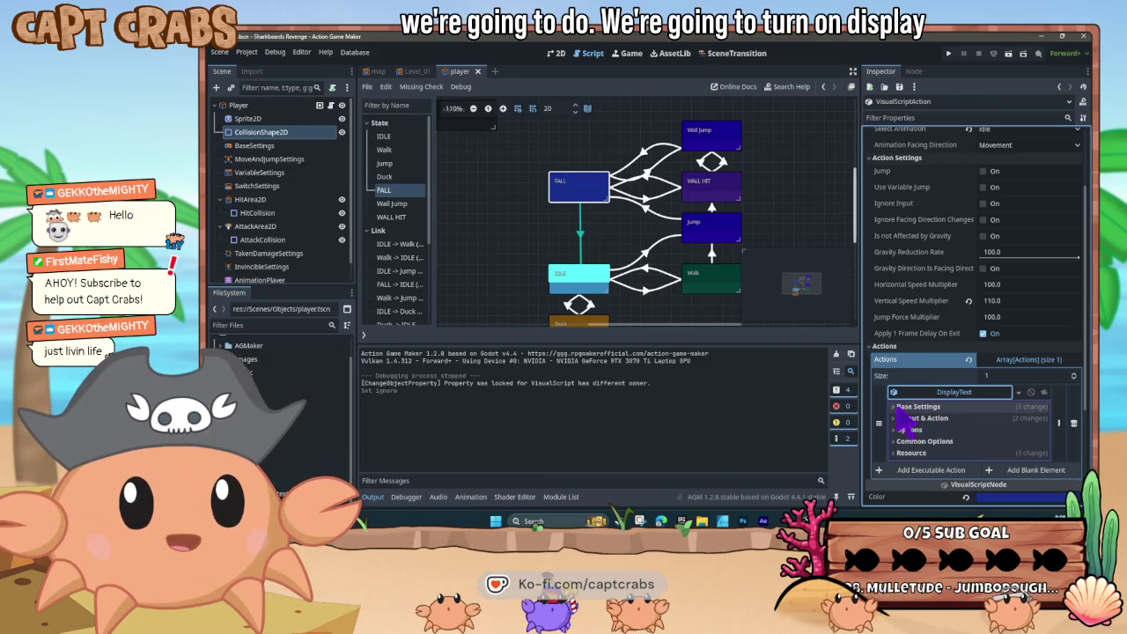
pyautogui.click(900, 418)
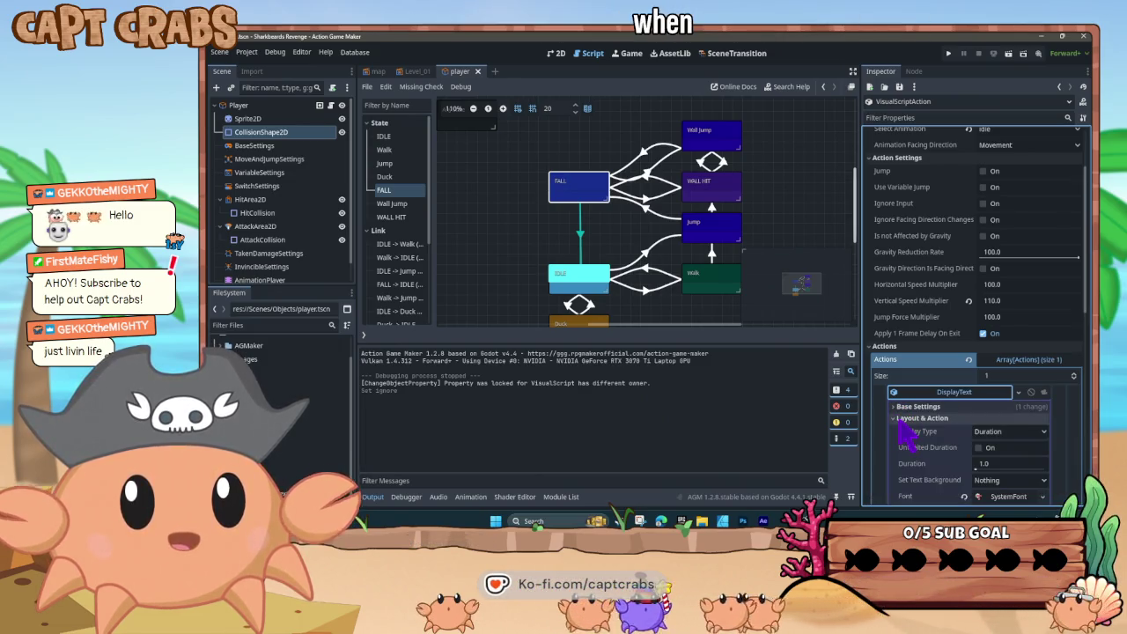
pyautogui.click(901, 420)
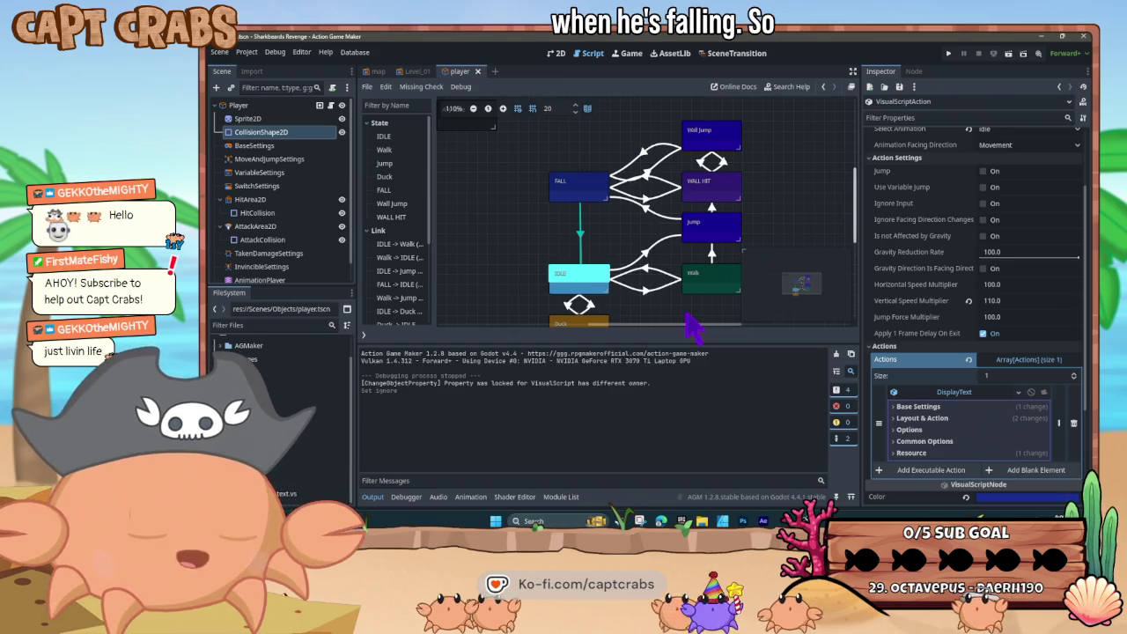
pyautogui.press('F5')
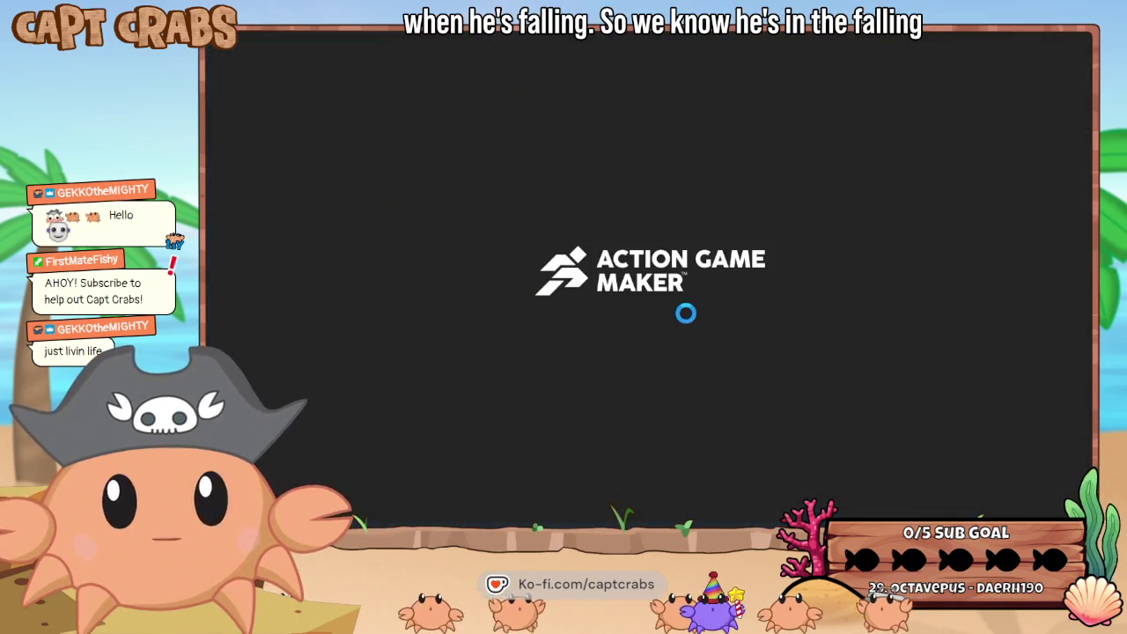
# - Play-test the level, running the crab right and left and jumping to collect coins
pyautogui.press('Right')
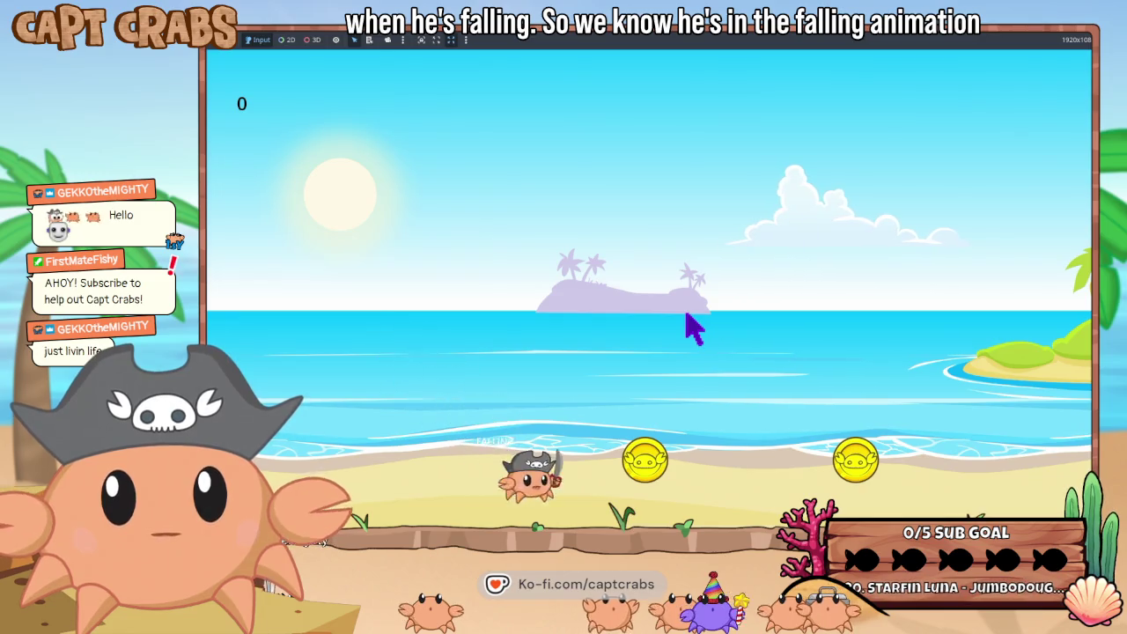
pyautogui.press('space')
pyautogui.press('Right')
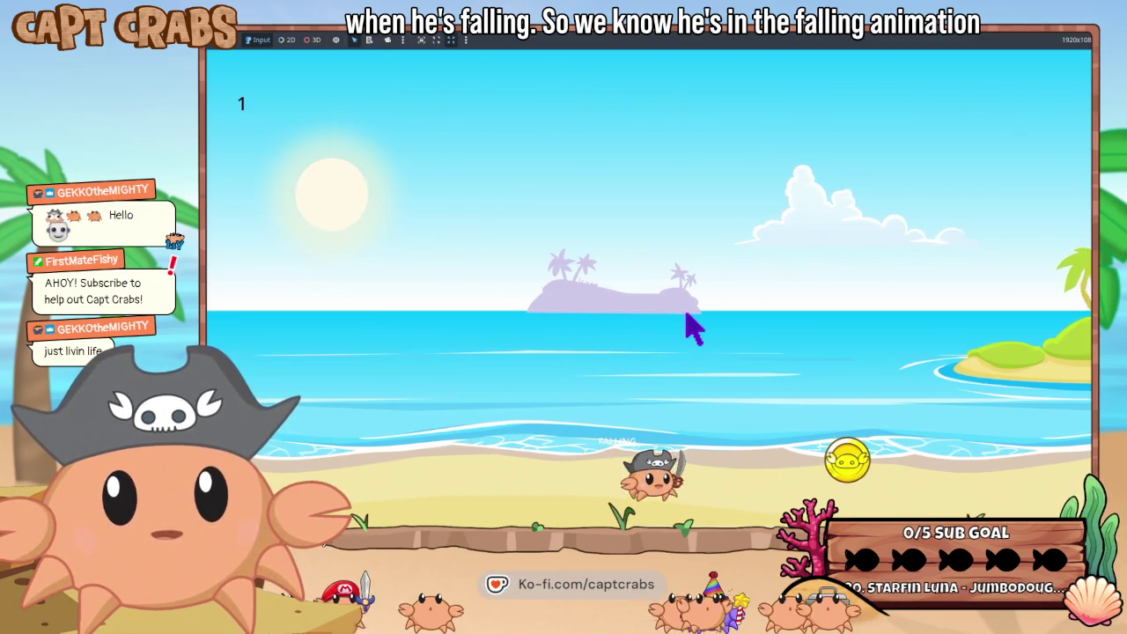
pyautogui.press('space')
pyautogui.press('Right')
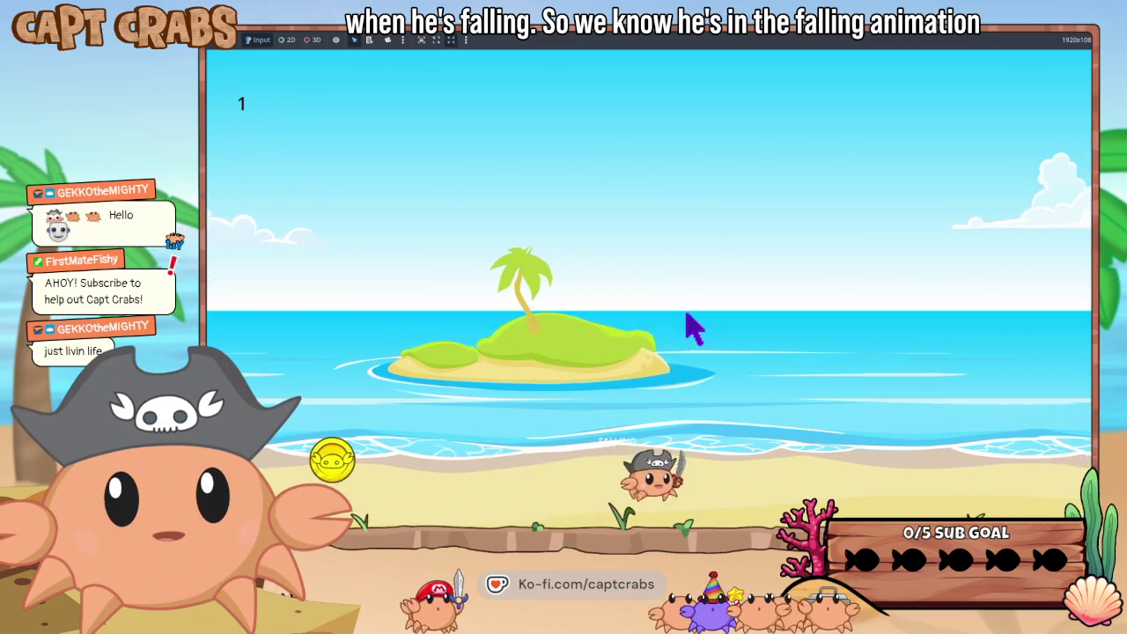
pyautogui.press('space')
pyautogui.press('Left')
pyautogui.press('space')
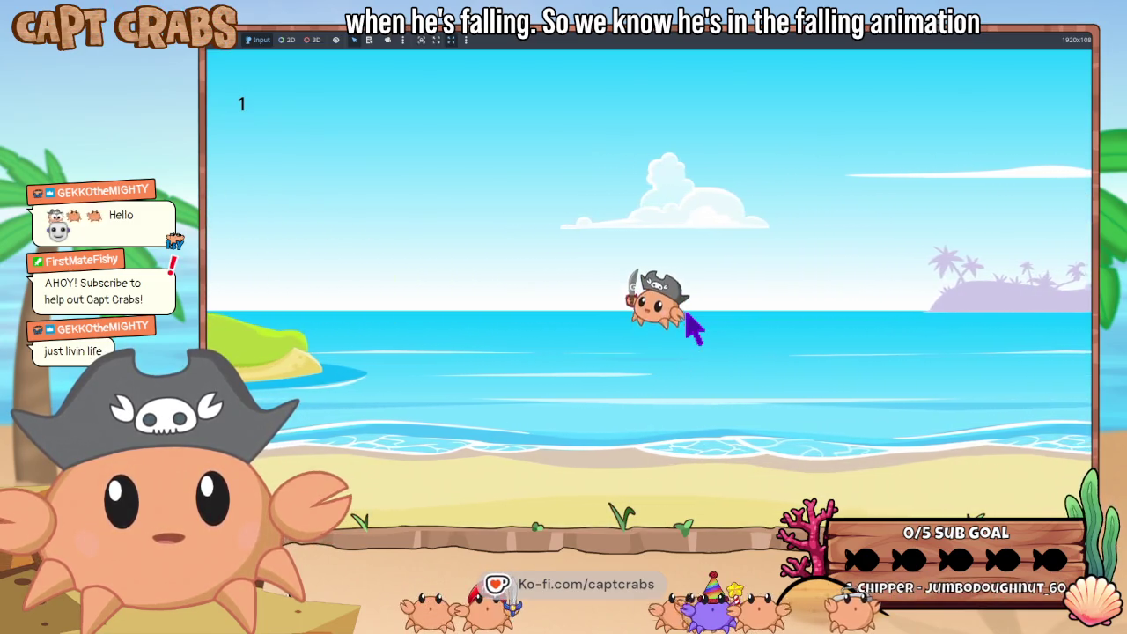
pyautogui.press('Left')
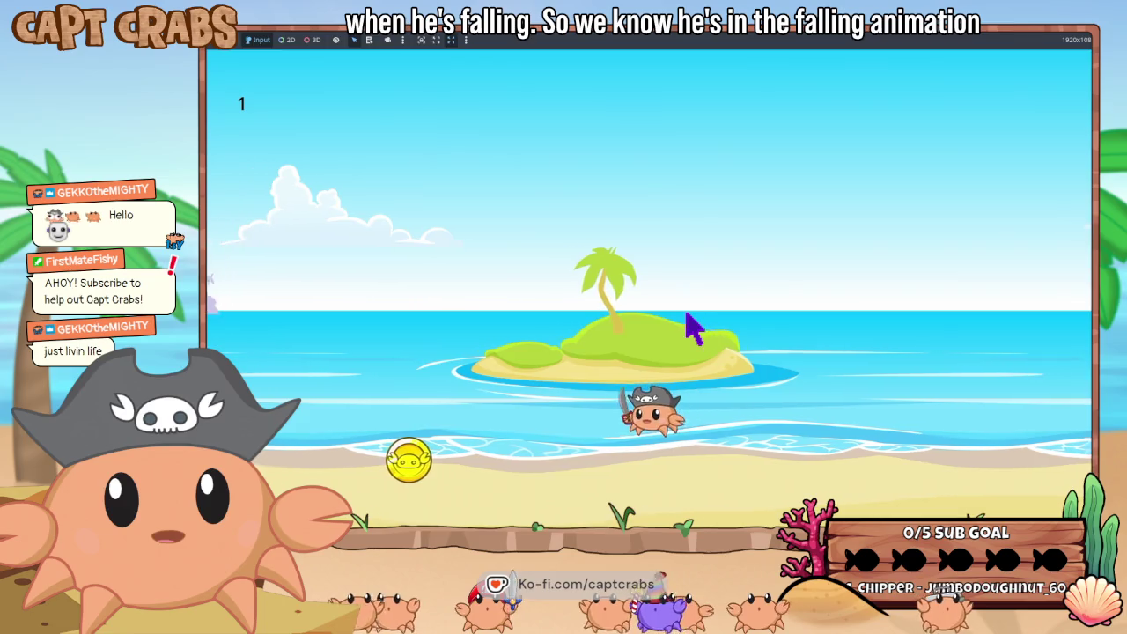
pyautogui.press('Left')
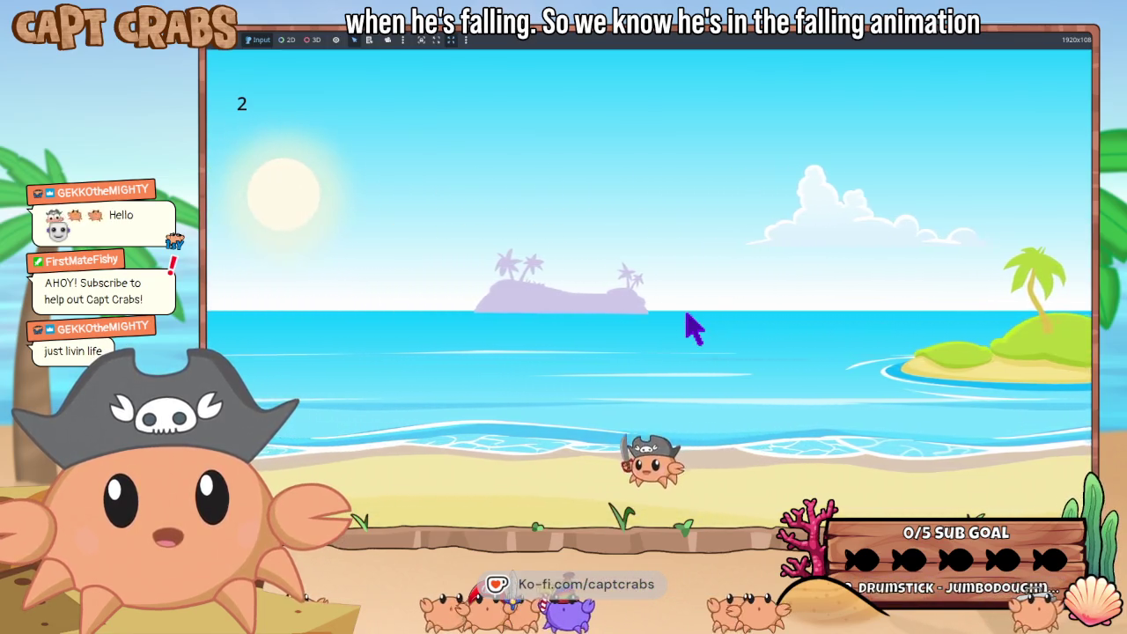
pyautogui.press('space')
pyautogui.press('Left')
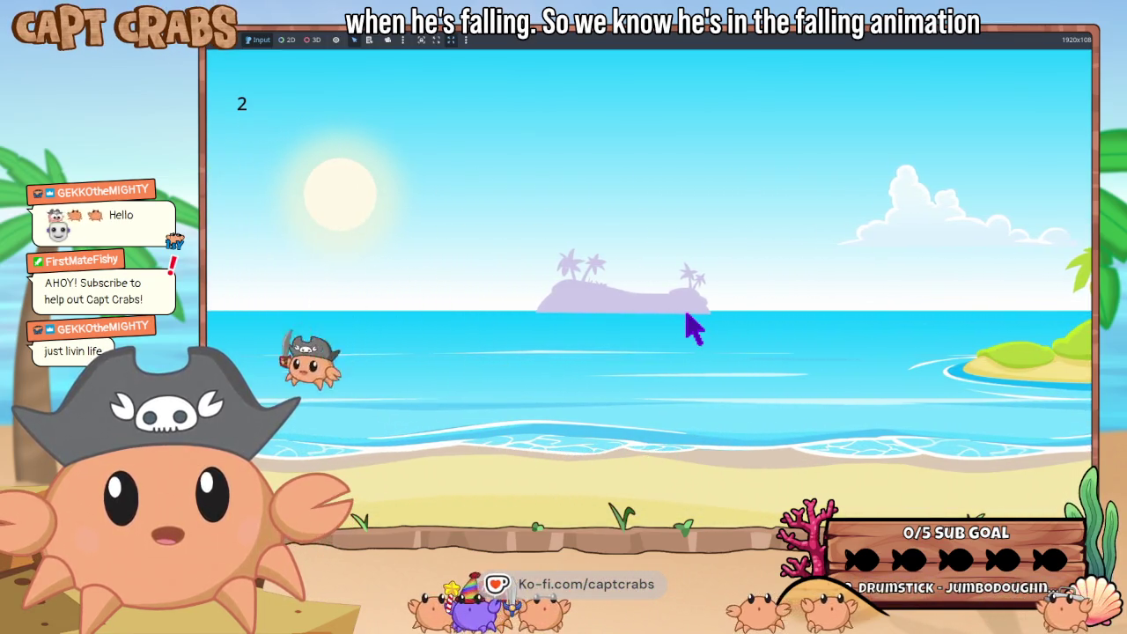
pyautogui.press('Right')
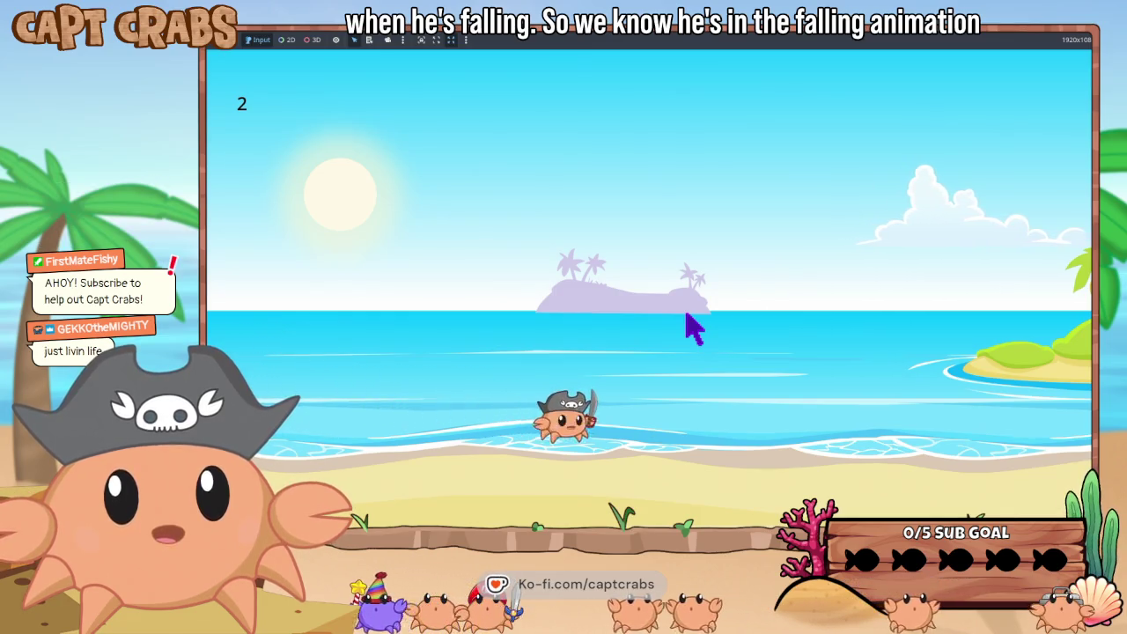
# - Pause the game and choose Exit to return to the editor
pyautogui.press('Escape')
pyautogui.press('Down')
pyautogui.press('Down')
pyautogui.press('Return')
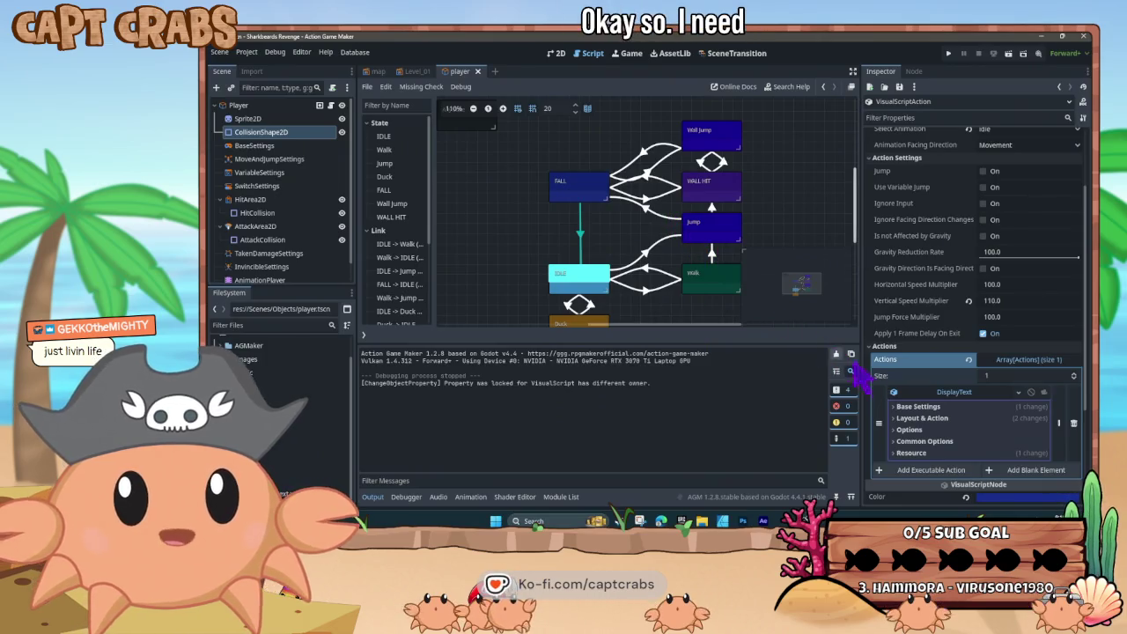
# - Tick Unlimited Duration under the DisplayText's Layout & Action section
pyautogui.click(896, 407)
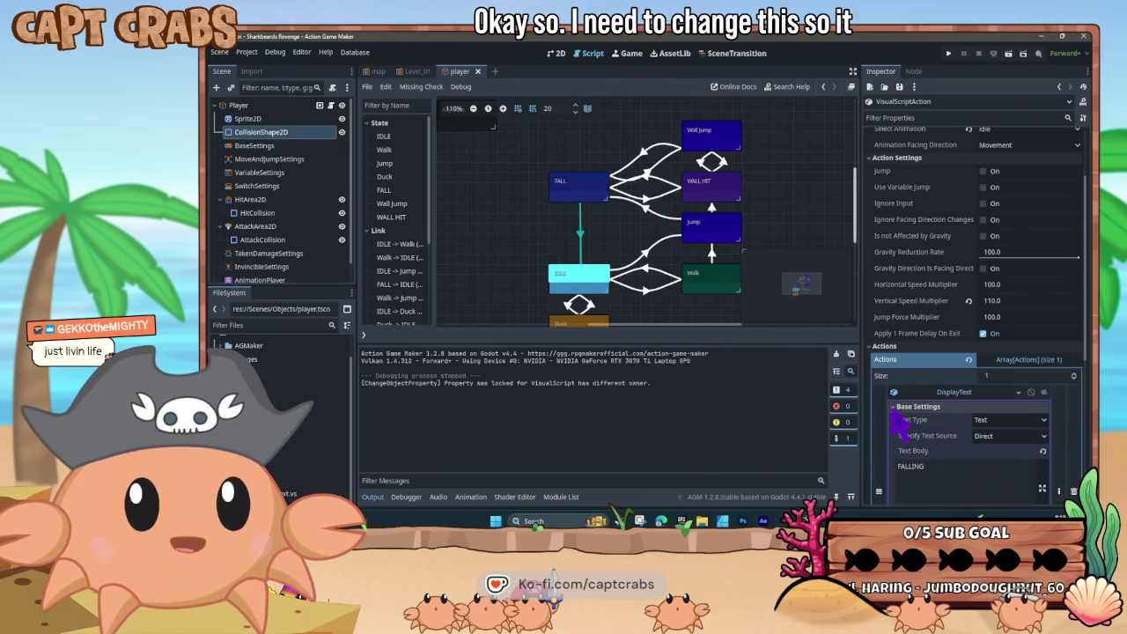
pyautogui.click(893, 406)
pyautogui.click(894, 418)
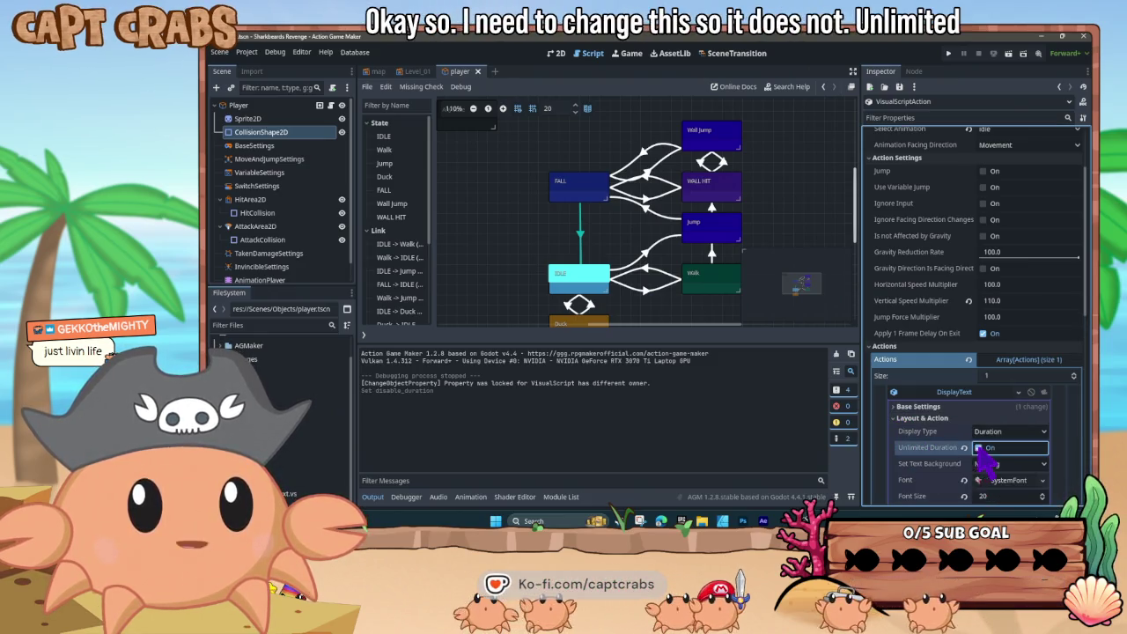
pyautogui.click(982, 447)
# - Enable Close On State Change under Options and launch a test run
pyautogui.scroll(-4, 931, 465)
pyautogui.scroll(-5, 931, 467)
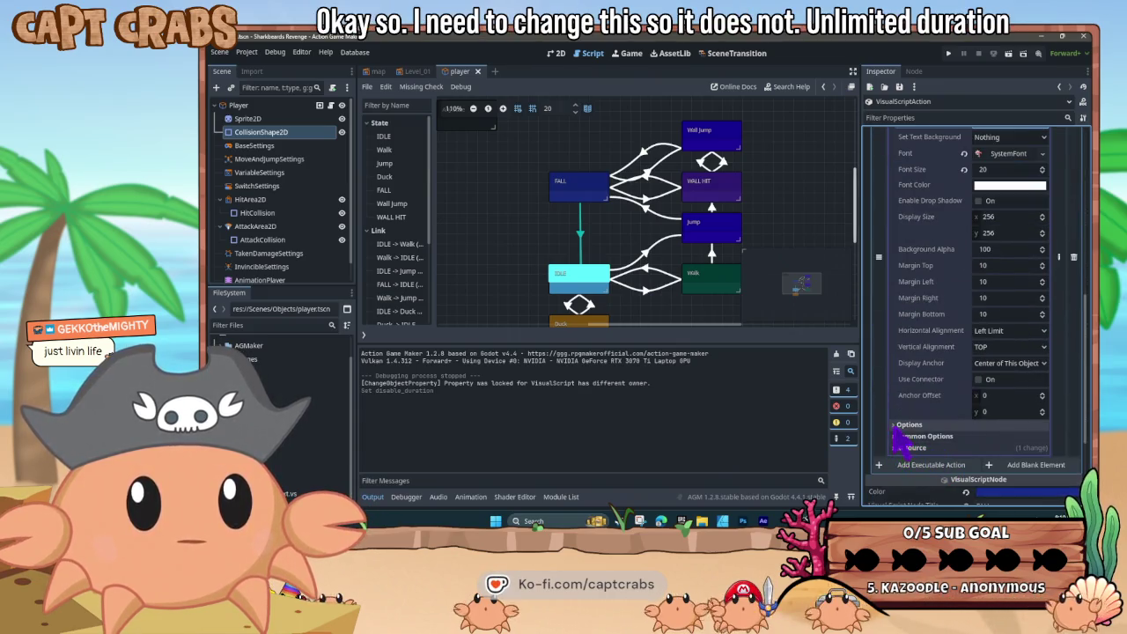
pyautogui.click(895, 429)
pyautogui.scroll(-1, 923, 444)
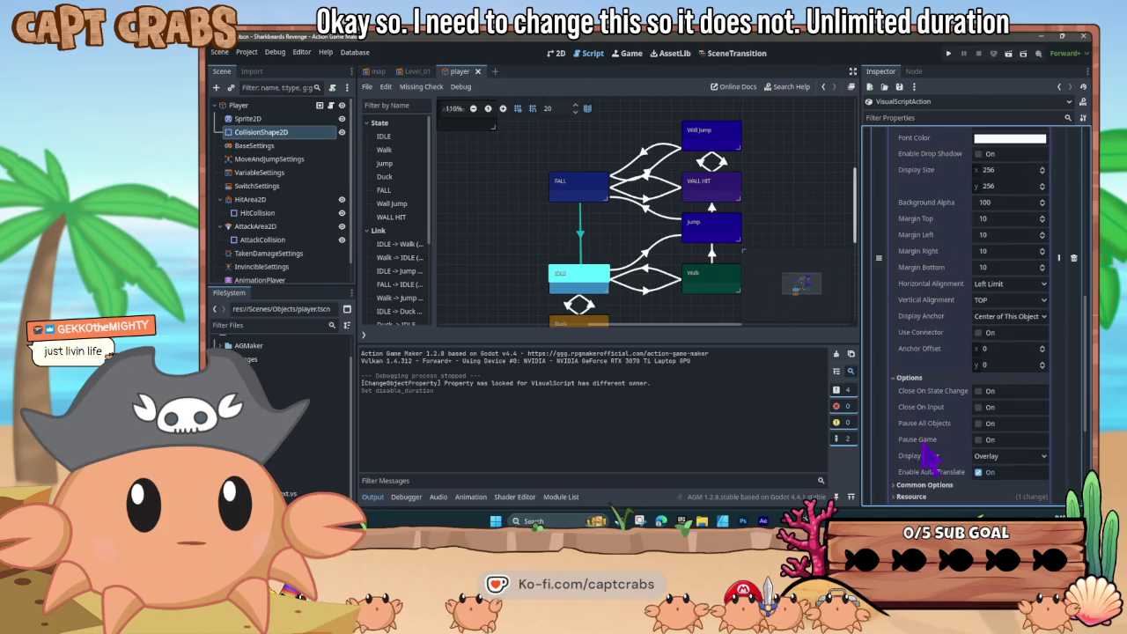
pyautogui.click(978, 391)
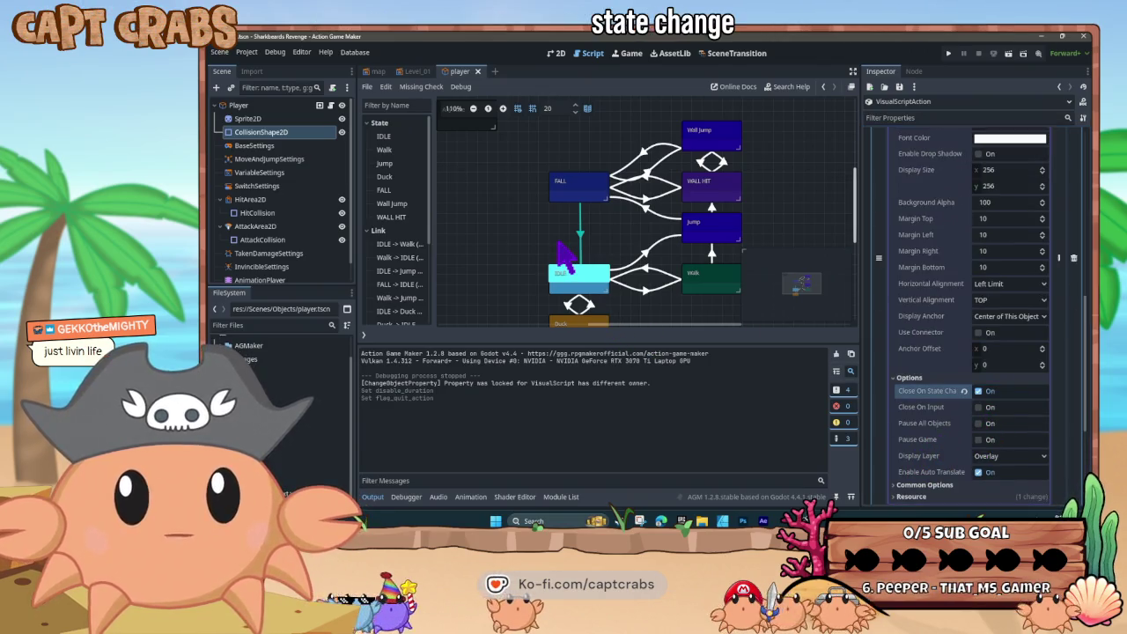
pyautogui.press('F5')
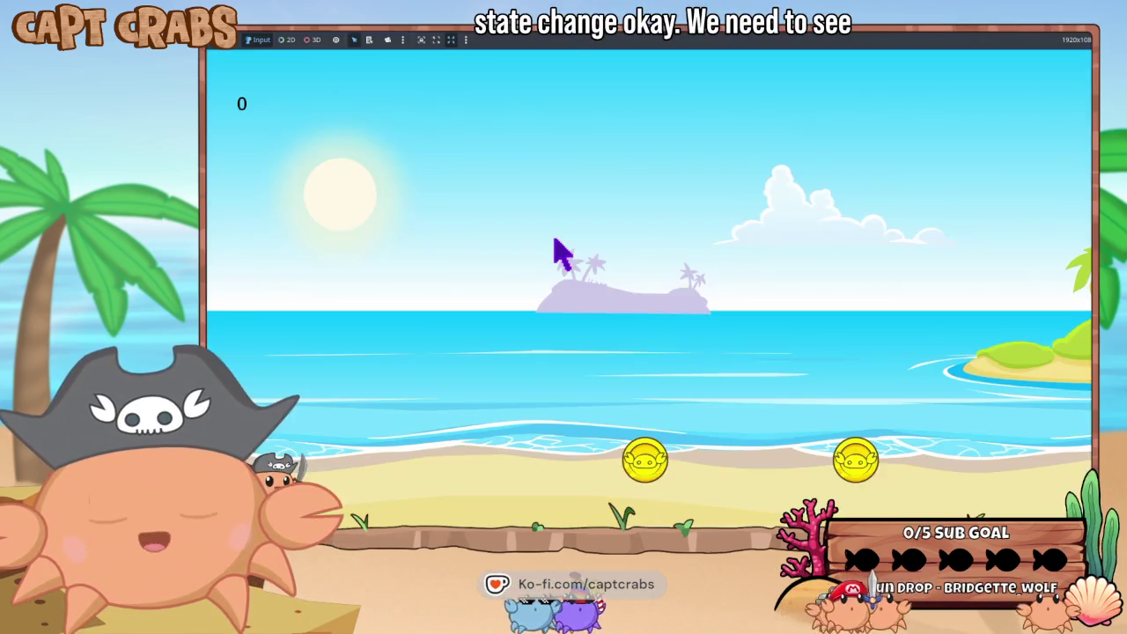
pyautogui.press('Right')
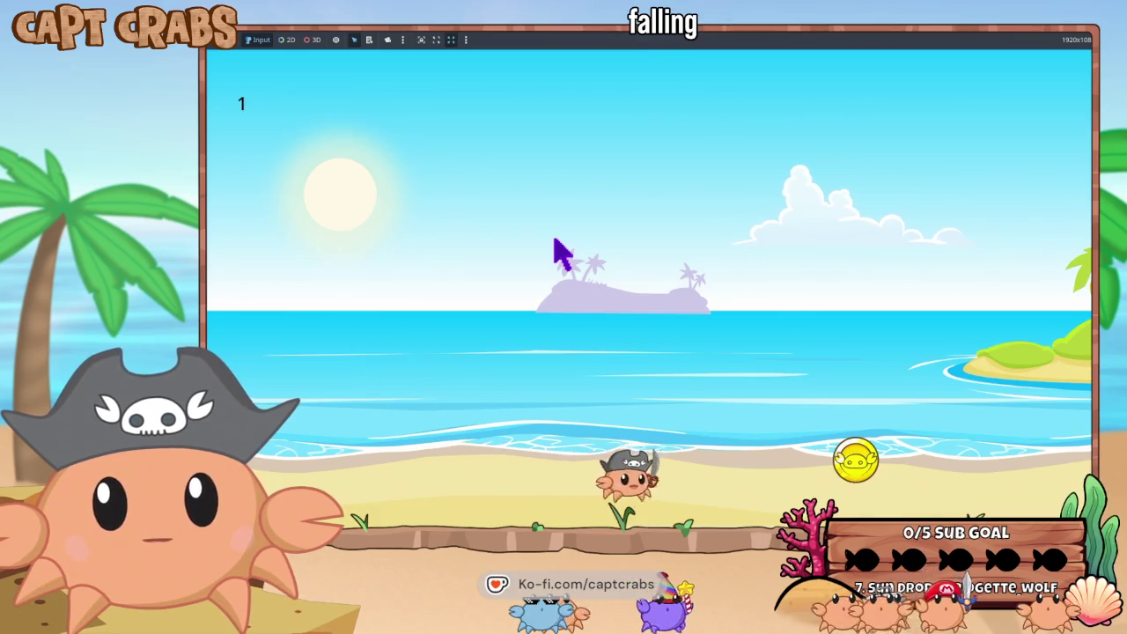
pyautogui.press('space')
pyautogui.press('Left')
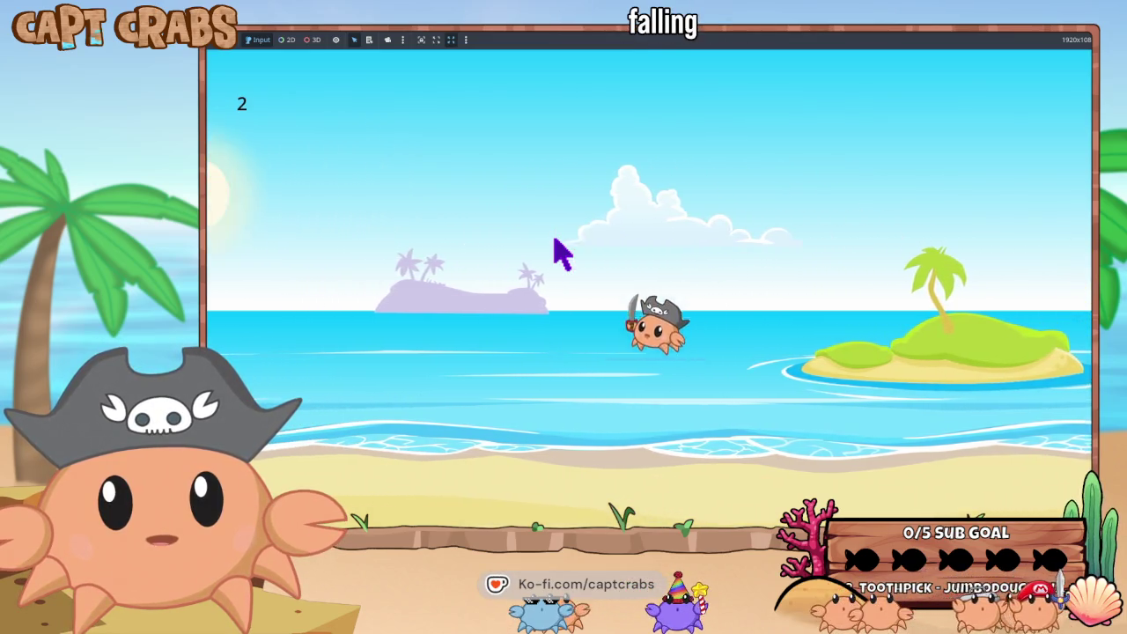
pyautogui.press('Left')
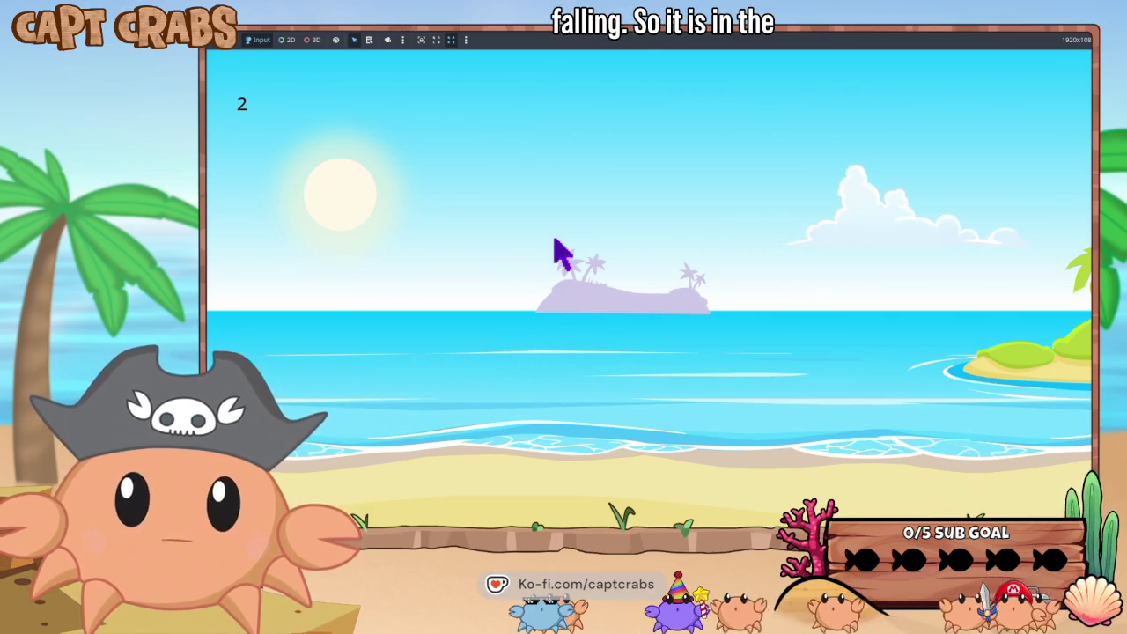
pyautogui.press('Right')
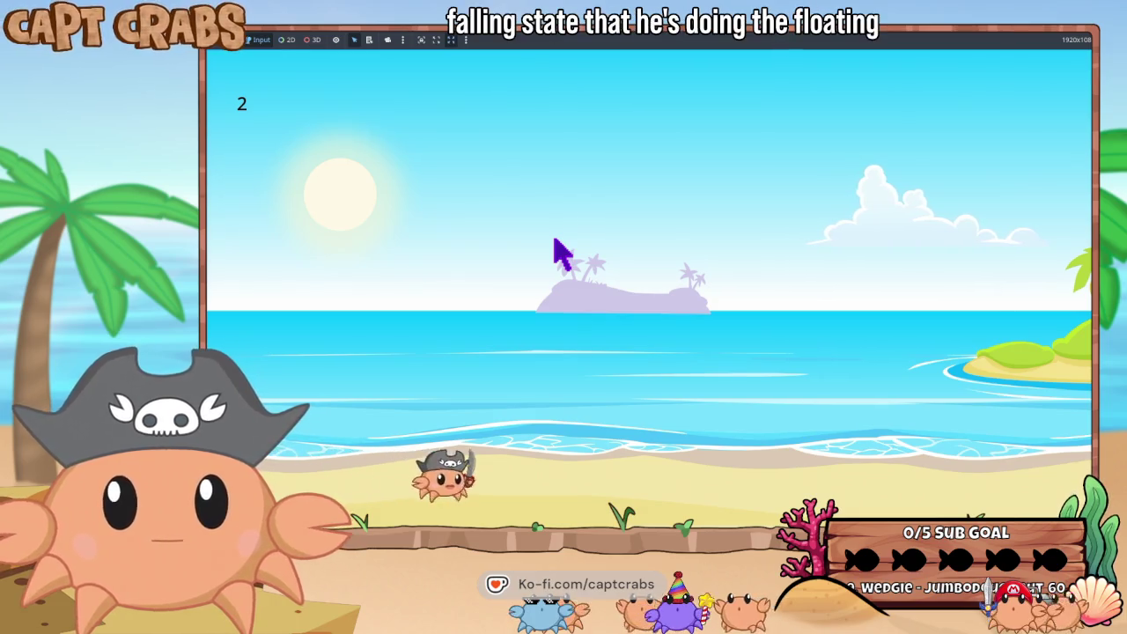
pyautogui.press('space')
pyautogui.press('Right')
pyautogui.press('space')
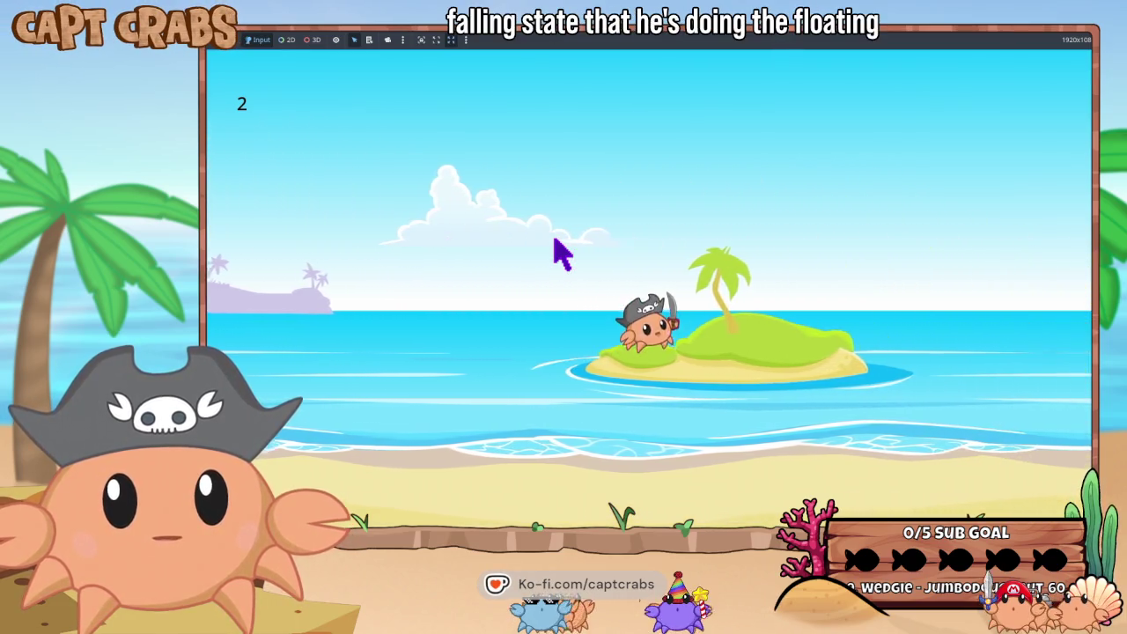
pyautogui.press('space')
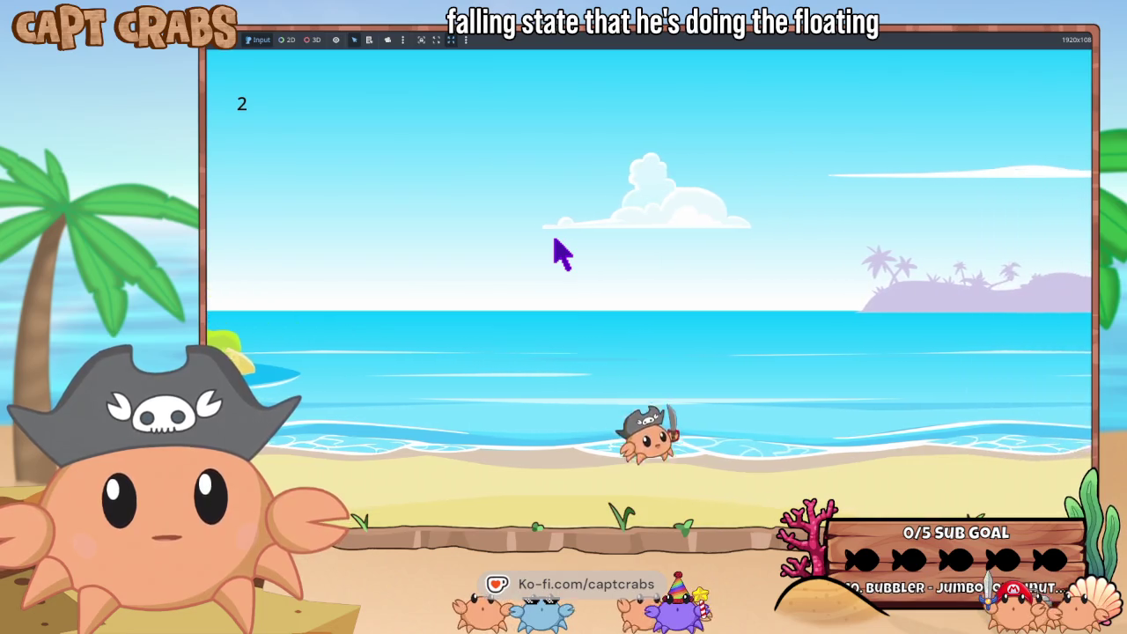
pyautogui.press('space')
pyautogui.press('Left')
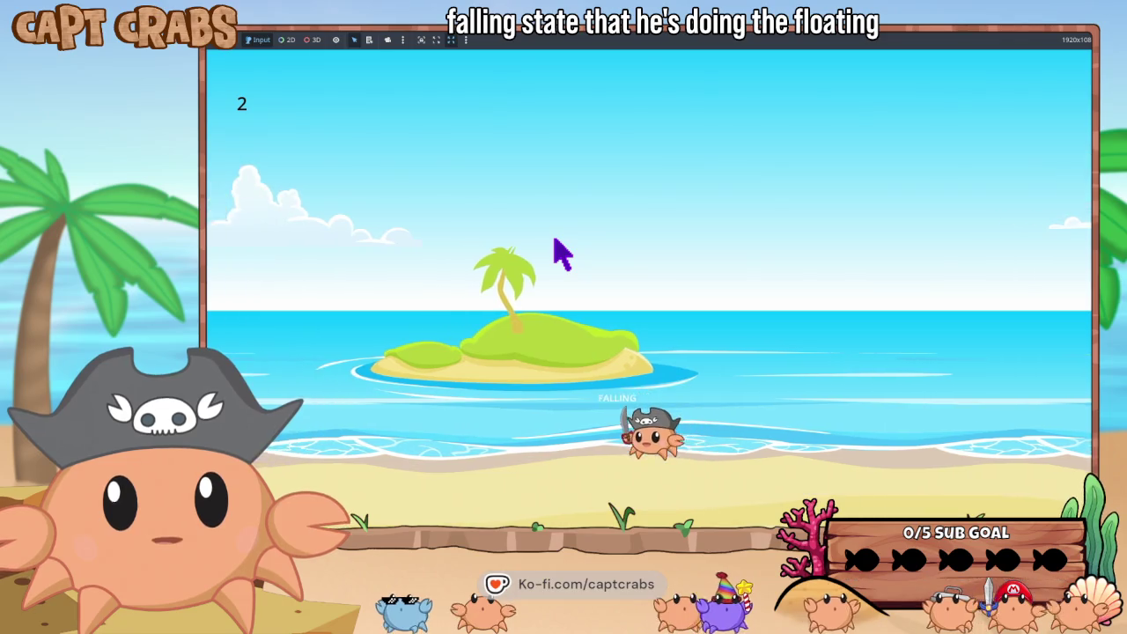
pyautogui.press('space')
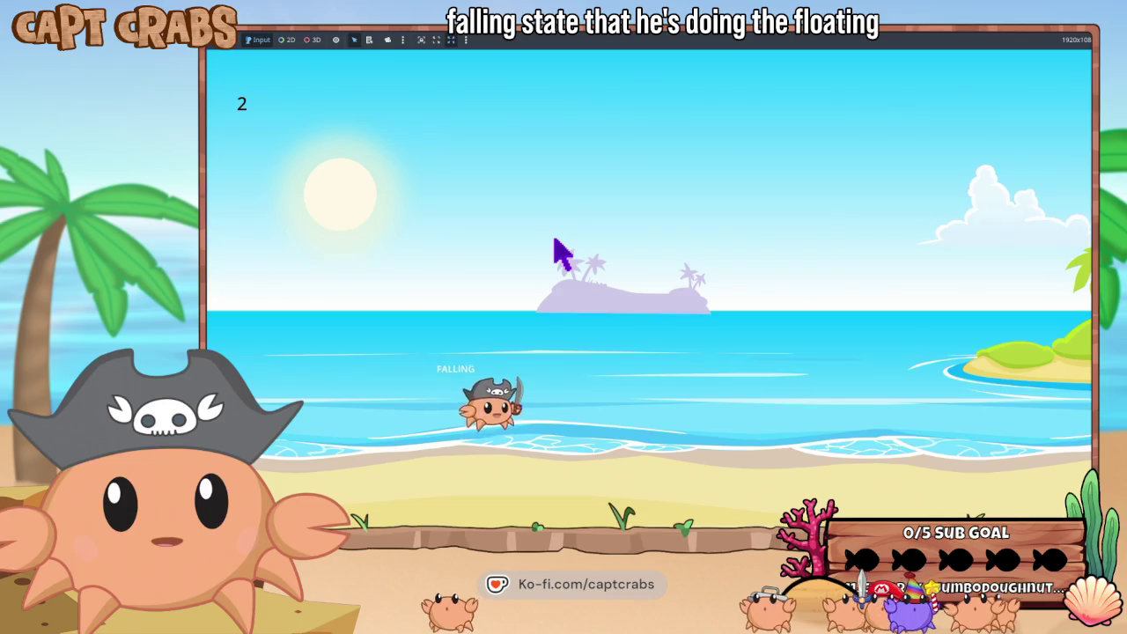
pyautogui.press('Right')
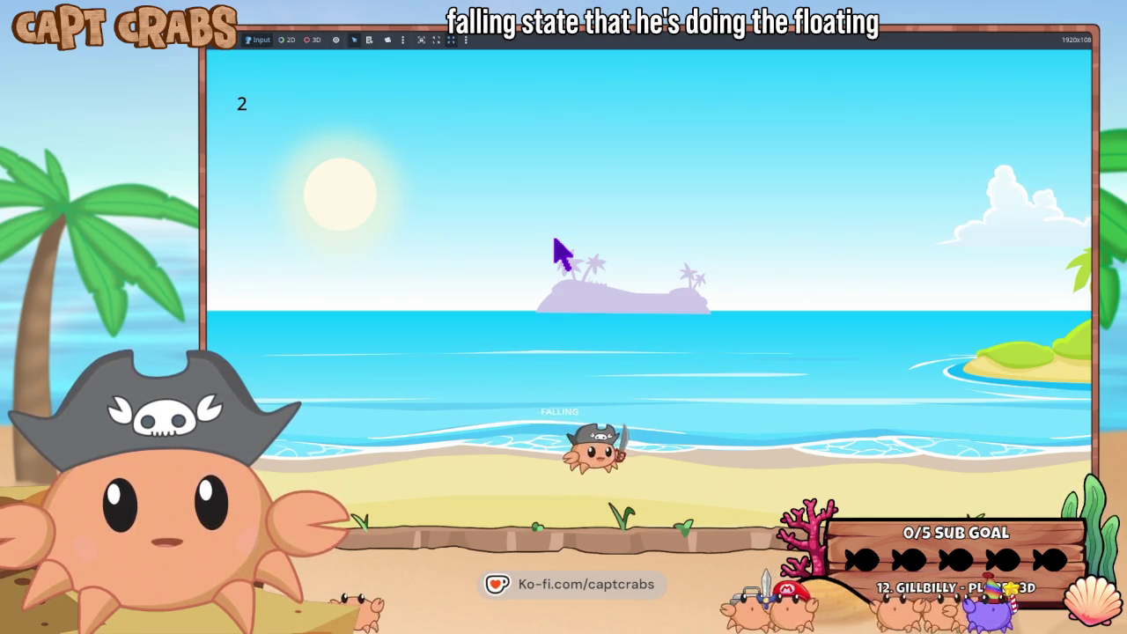
pyautogui.press('Left')
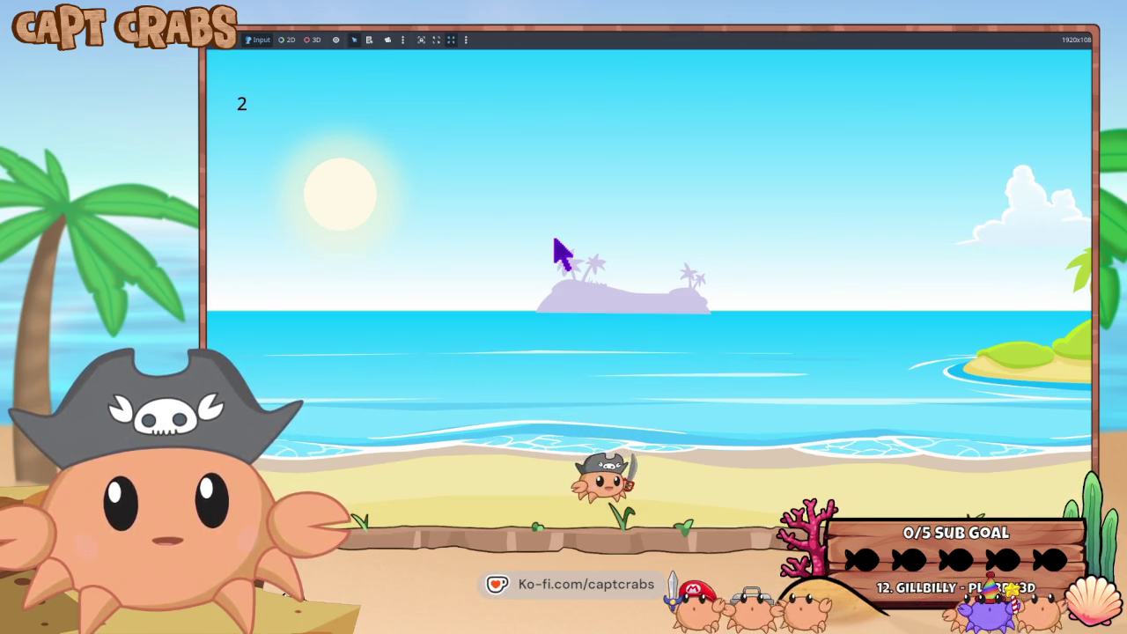
pyautogui.press('Escape')
pyautogui.press('Down')
pyautogui.press('Down')
pyautogui.press('Return')
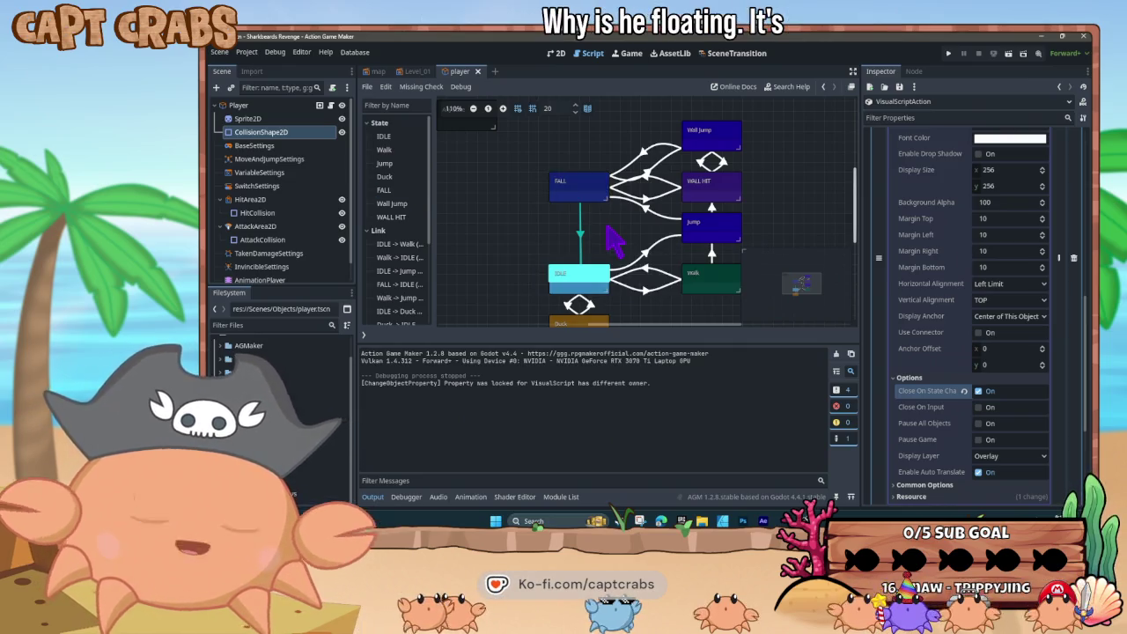
# - Select the FALL state and collapse its DisplayText action's details in the Inspector
pyautogui.click(568, 189)
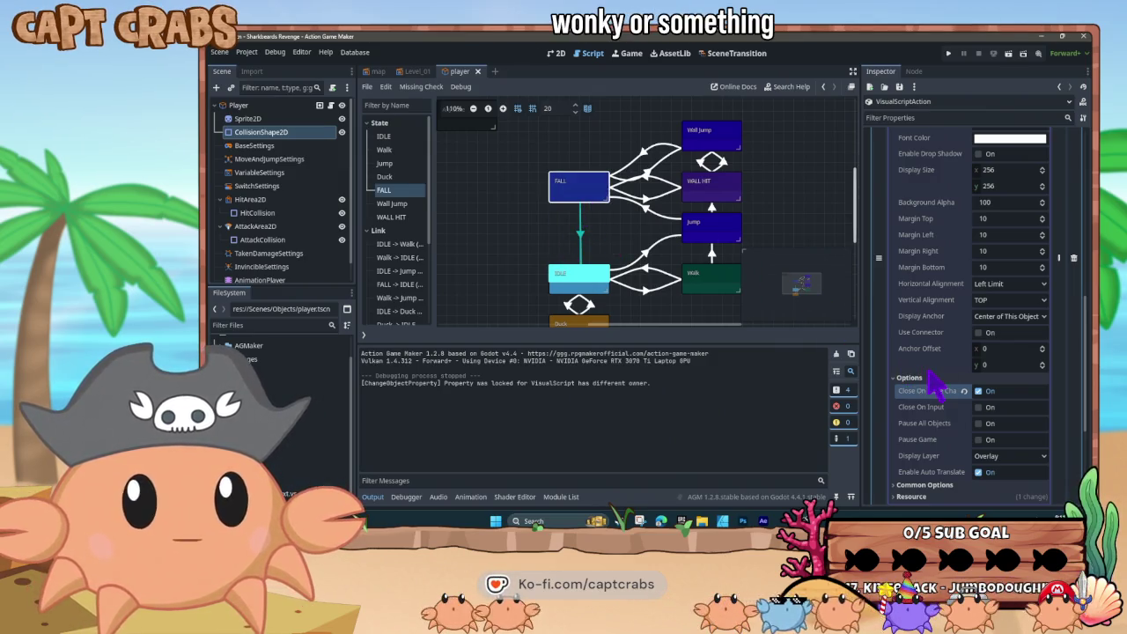
pyautogui.scroll(3, 930, 373)
pyautogui.scroll(7, 933, 383)
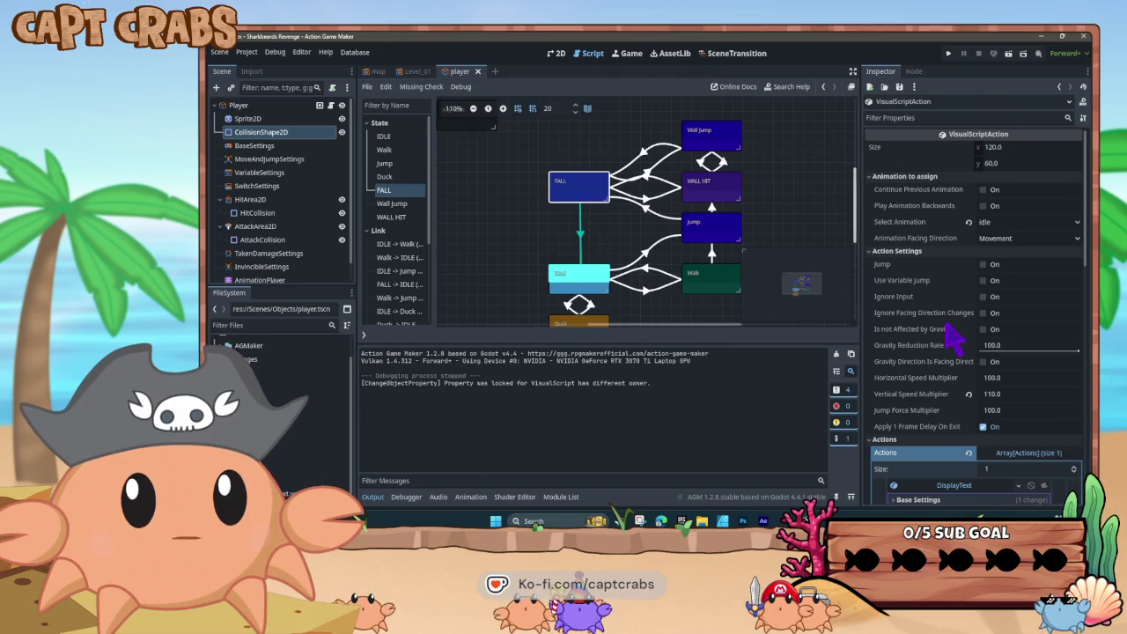
pyautogui.scroll(-2, 953, 334)
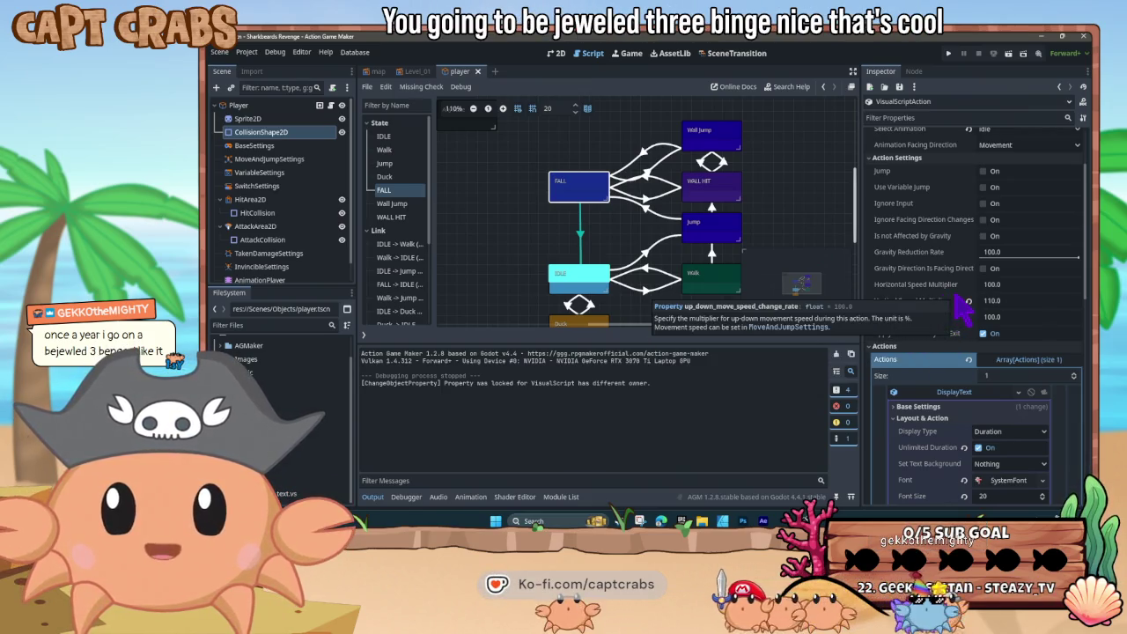
pyautogui.scroll(-3, 964, 305)
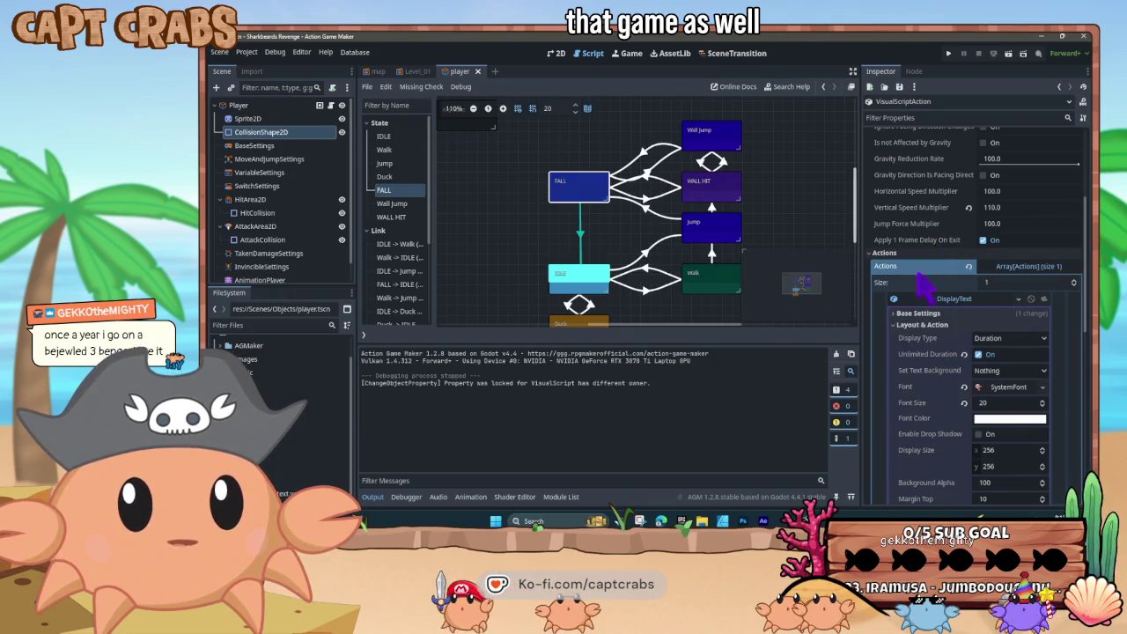
pyautogui.click(935, 300)
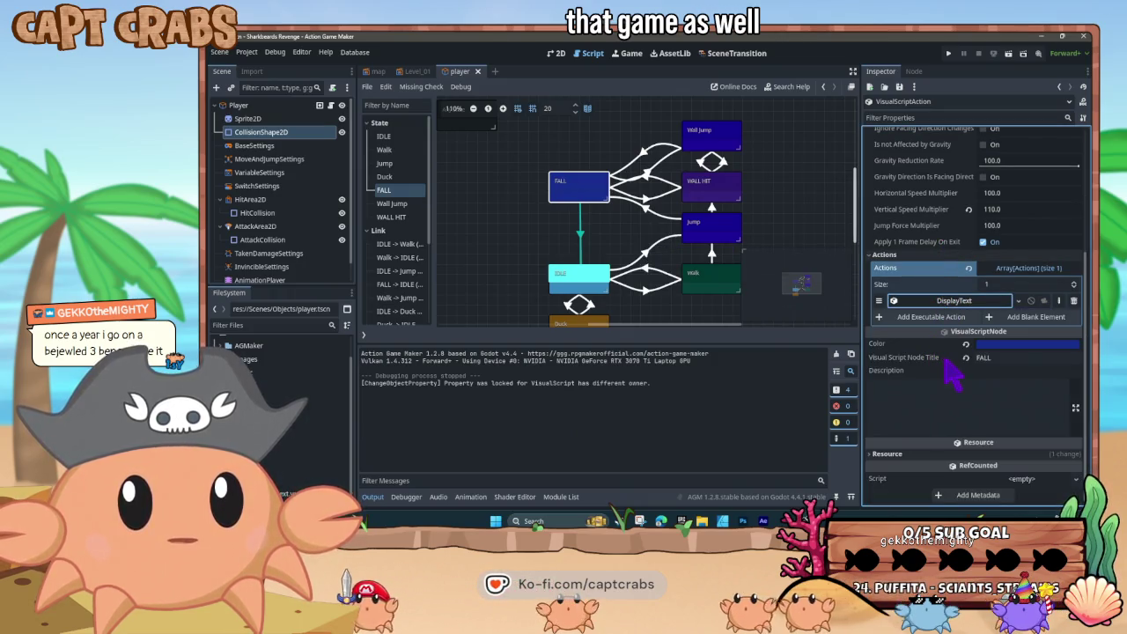
pyautogui.scroll(6, 956, 374)
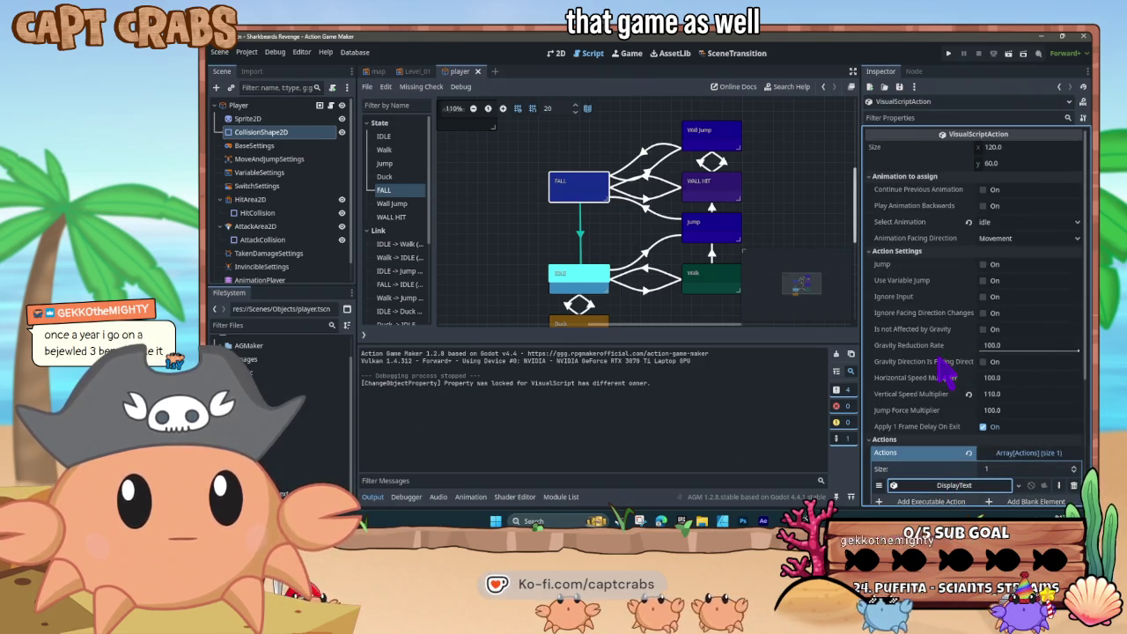
# - Tick Ignore Input for the FALL state and launch a test run
pyautogui.click(583, 205)
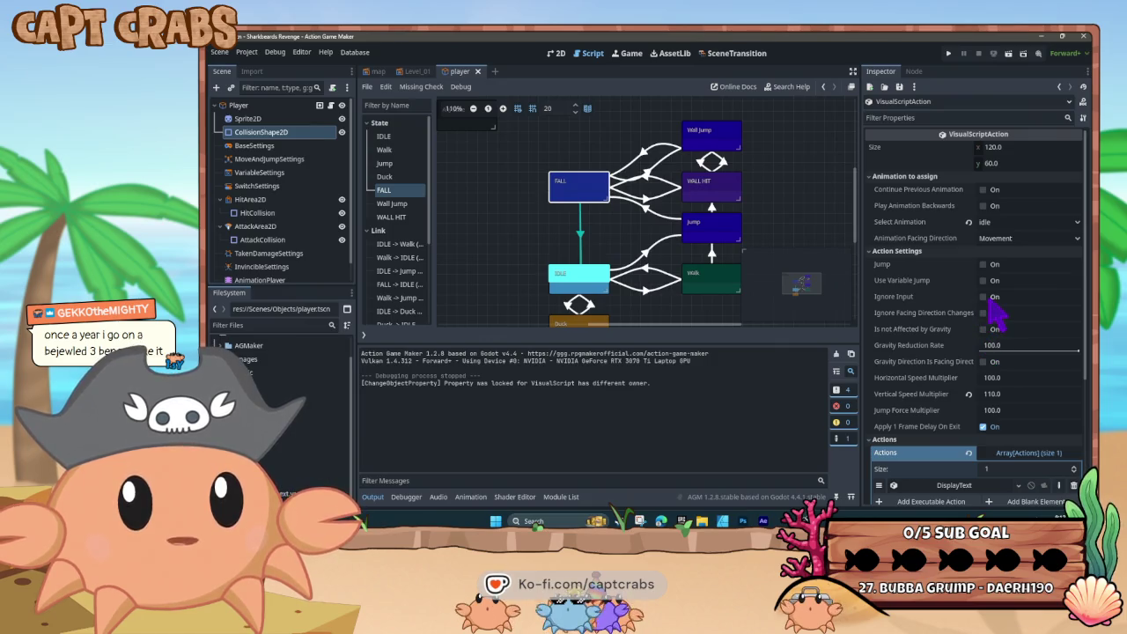
pyautogui.click(983, 297)
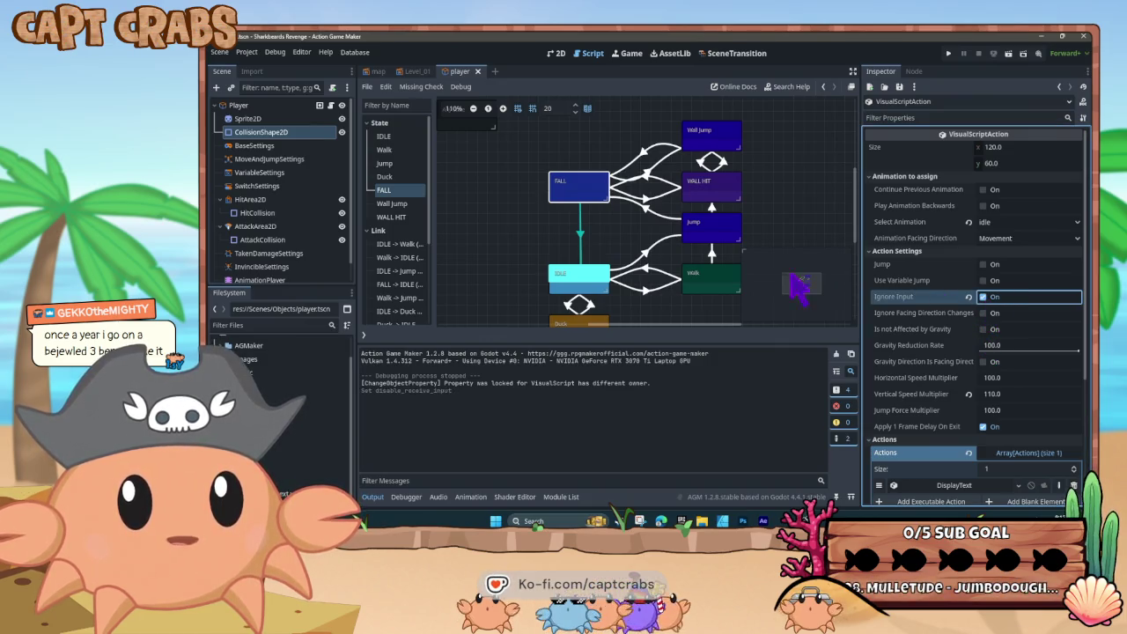
pyautogui.press('F5')
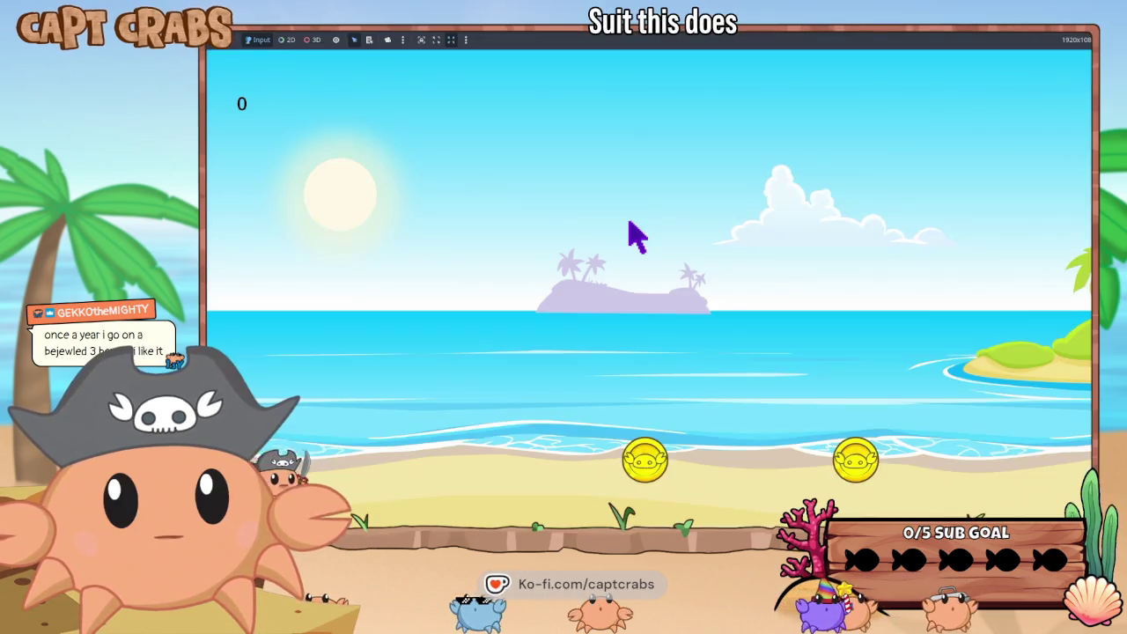
pyautogui.press('space')
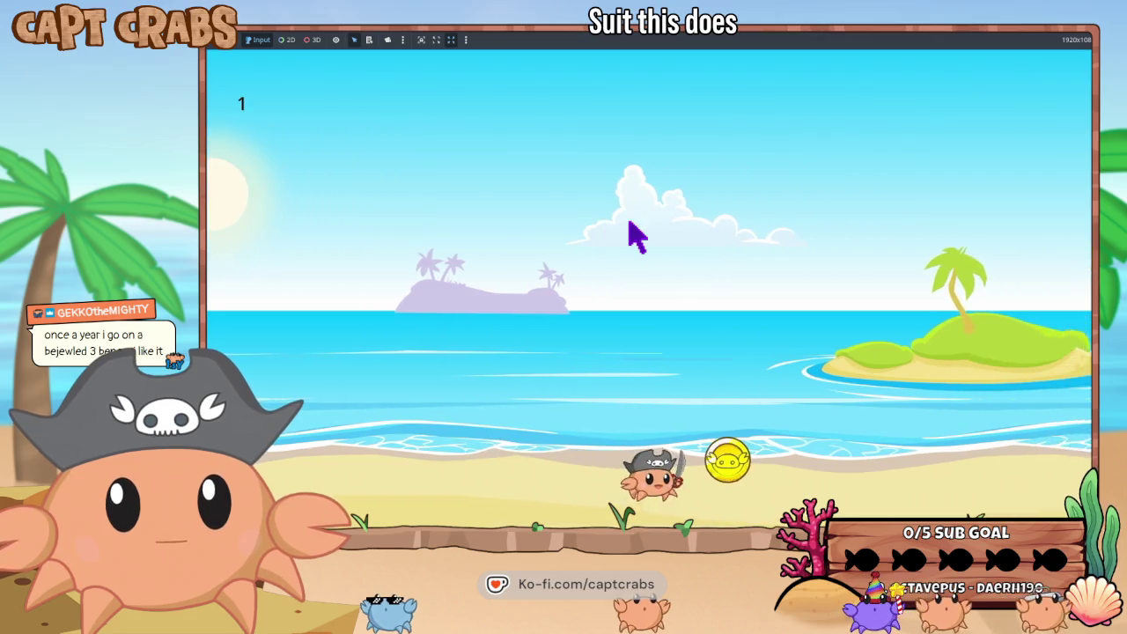
pyautogui.press('space')
pyautogui.press('space')
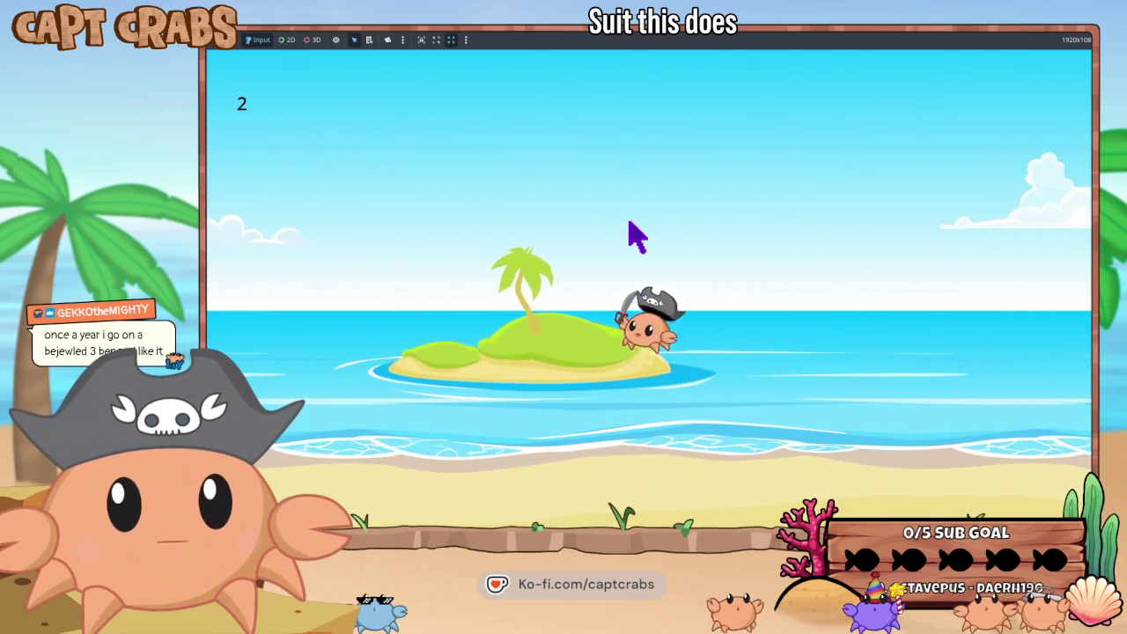
pyautogui.press('Left')
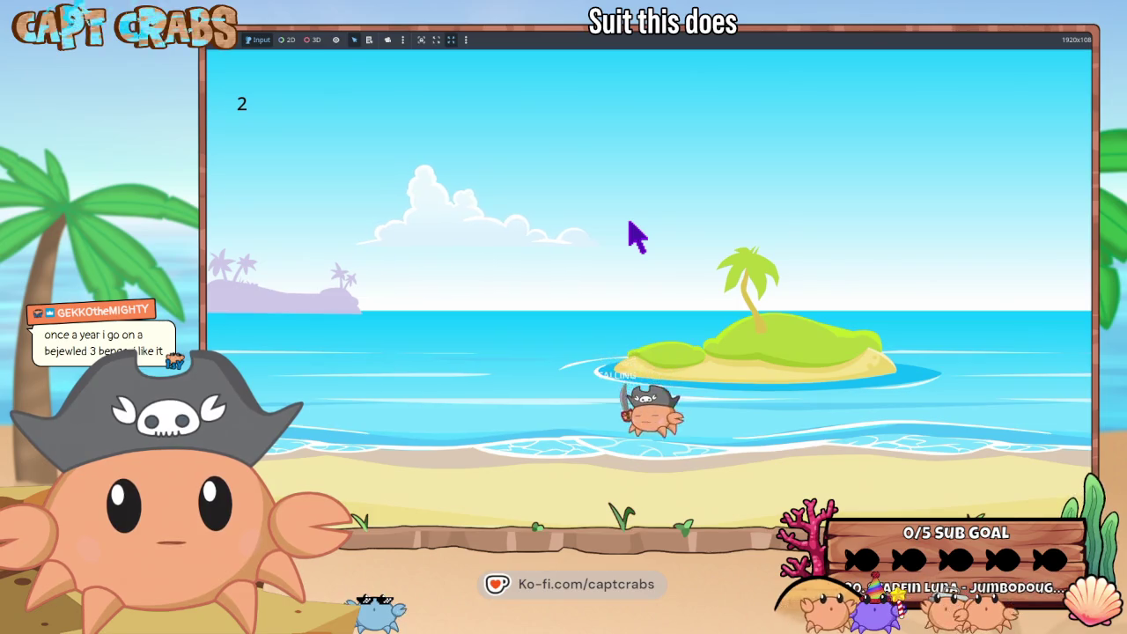
pyautogui.press('space')
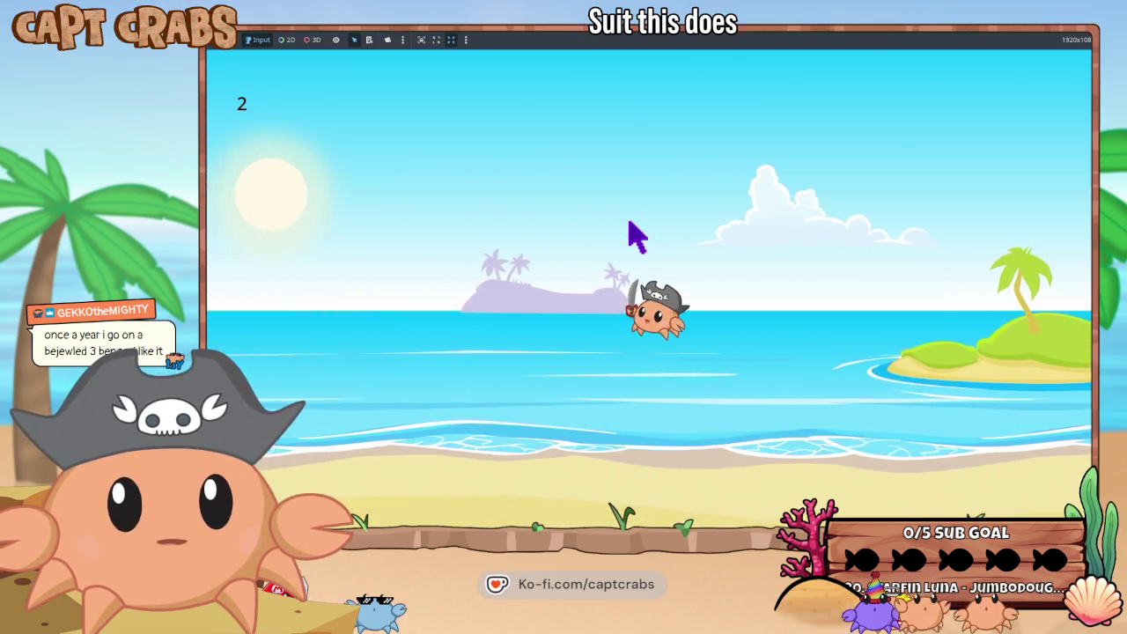
pyautogui.press('Left')
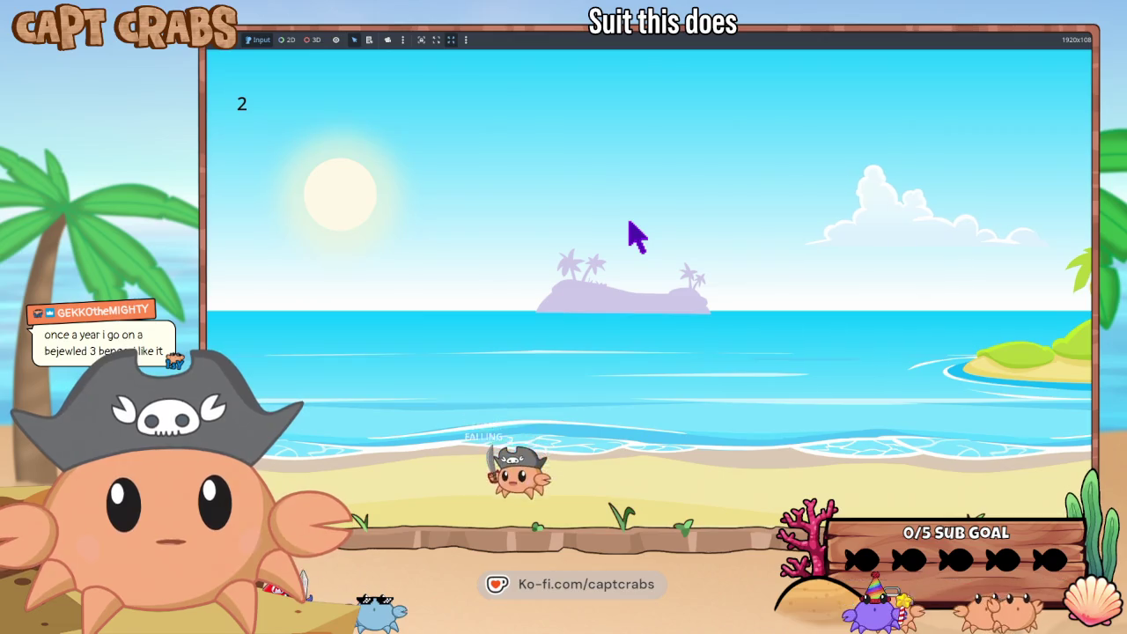
pyautogui.press('Escape')
pyautogui.press('Down')
pyautogui.press('Return')
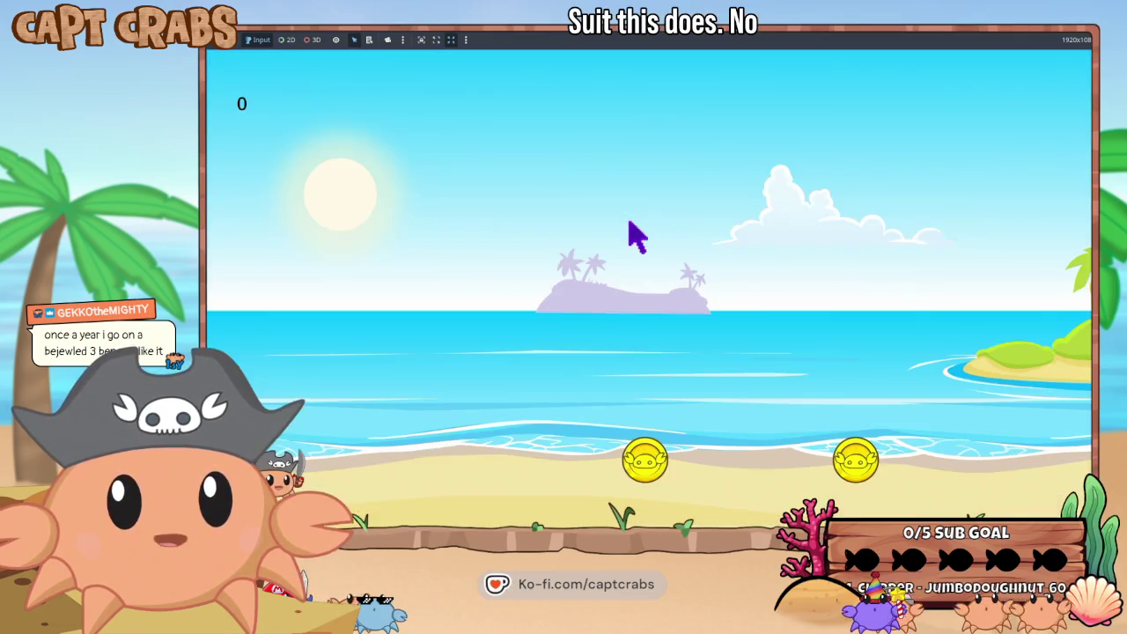
pyautogui.press('Escape')
pyautogui.press('Down')
pyautogui.press('Down')
pyautogui.press('Down')
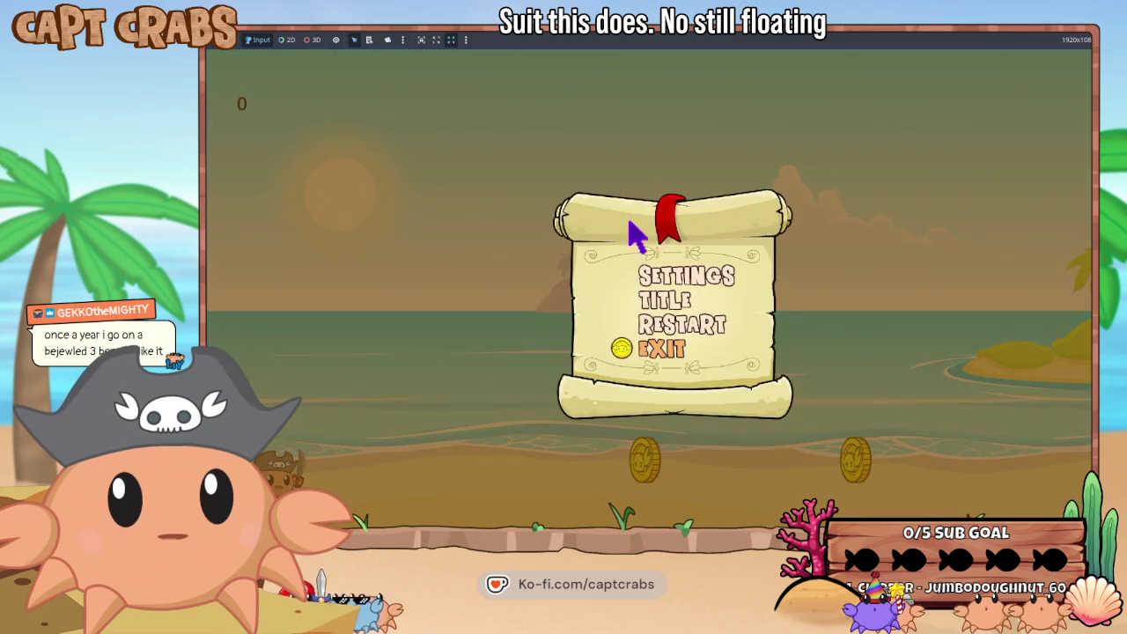
pyautogui.press('Return')
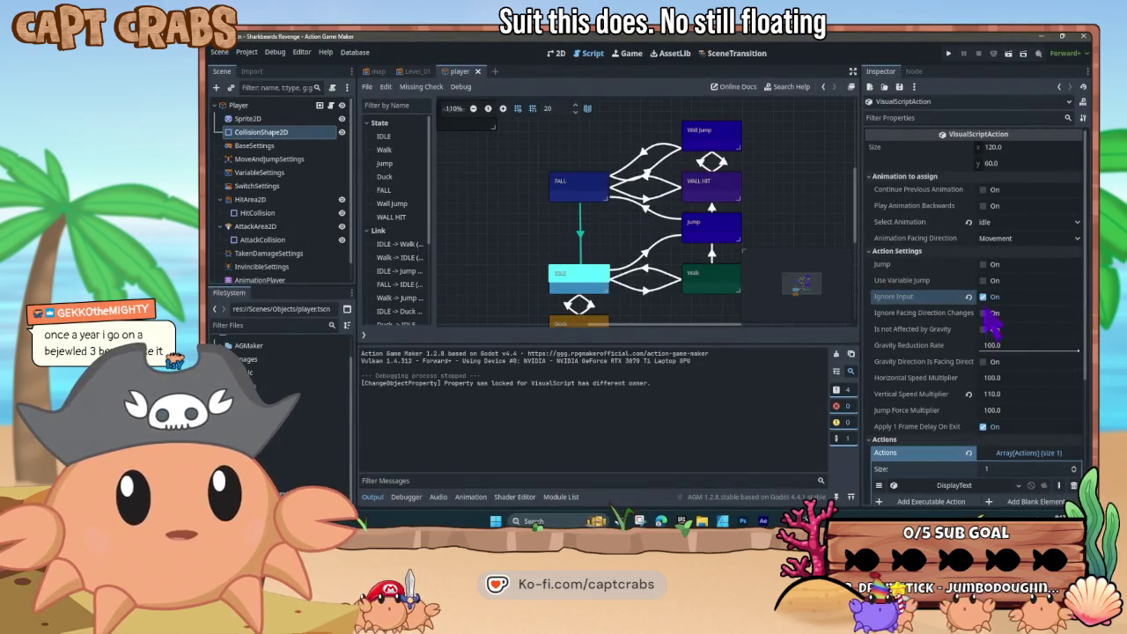
# - Untick Ignore Input on the FALL state
pyautogui.click(986, 300)
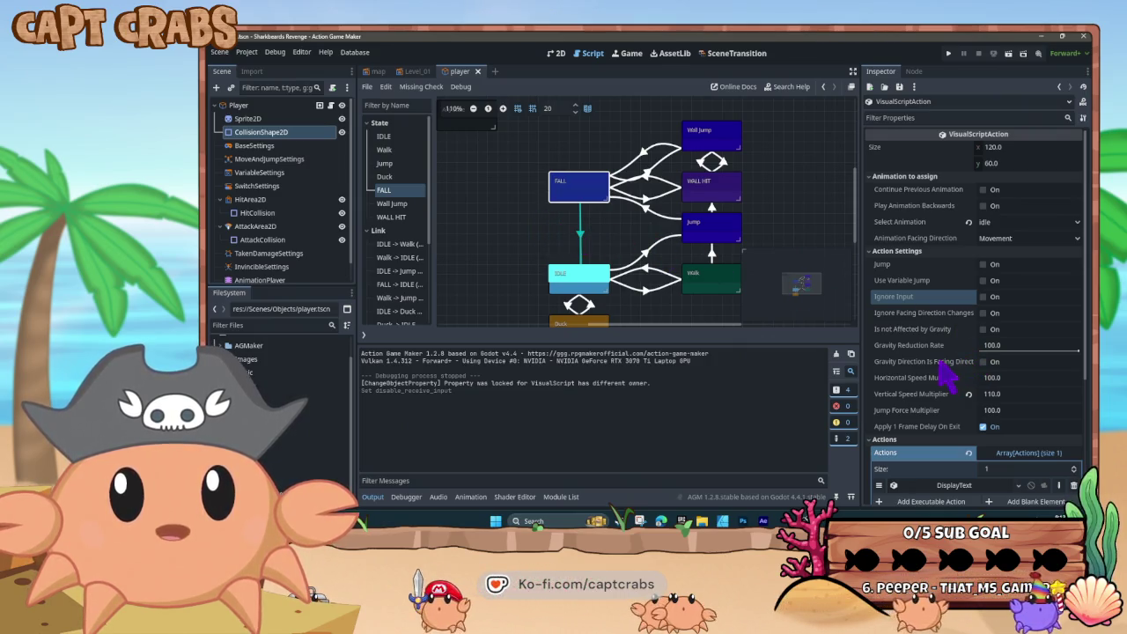
pyautogui.scroll(-1, 940, 360)
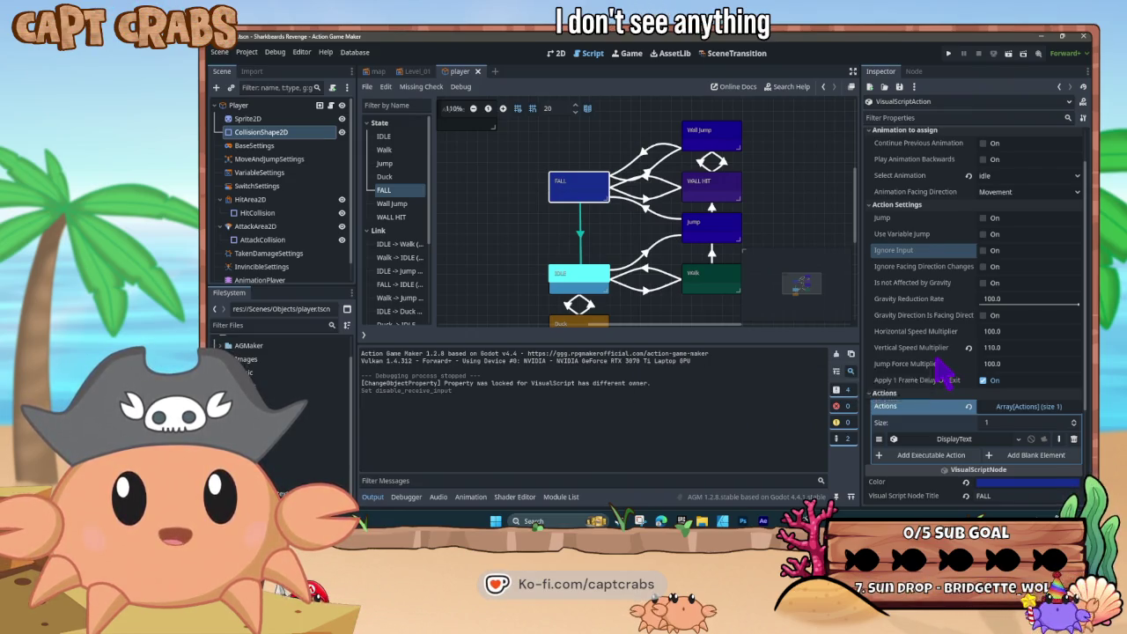
pyautogui.scroll(-1, 940, 370)
pyautogui.scroll(-1, 938, 366)
pyautogui.scroll(-1, 939, 379)
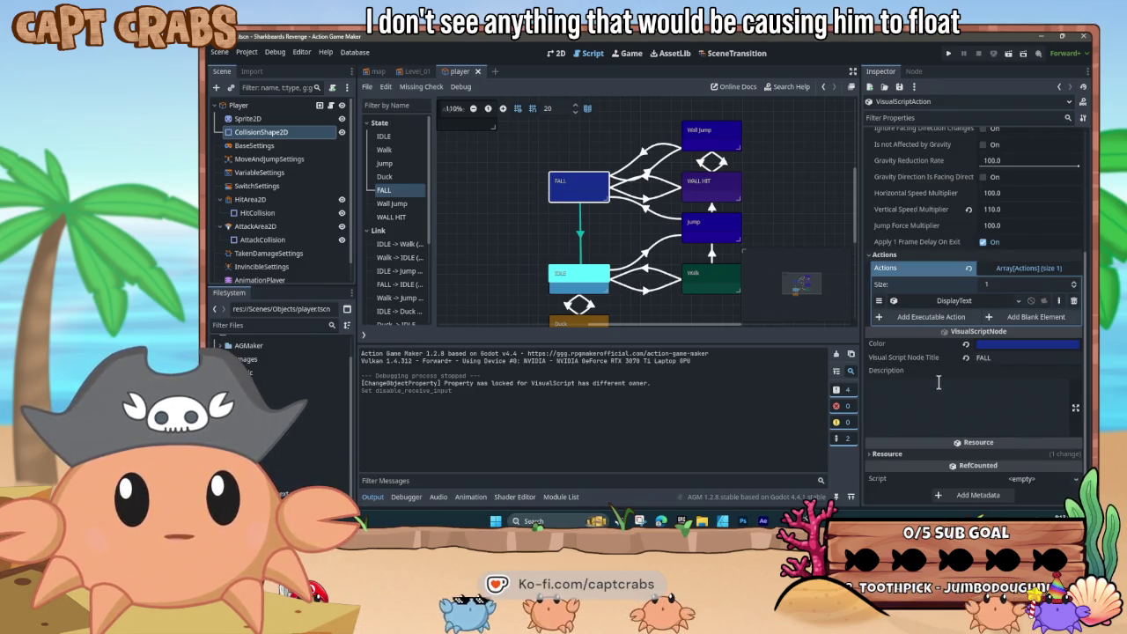
# - Inspect the FALL->IDLE link's ContactWithTile condition and collision side settings
pyautogui.click(580, 236)
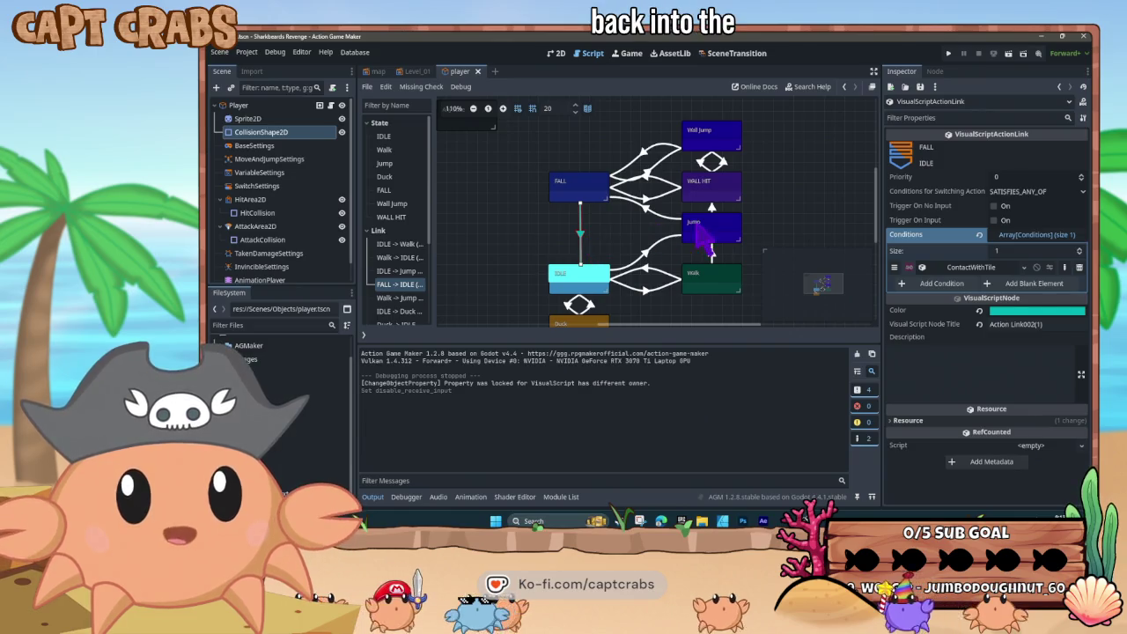
pyautogui.click(969, 267)
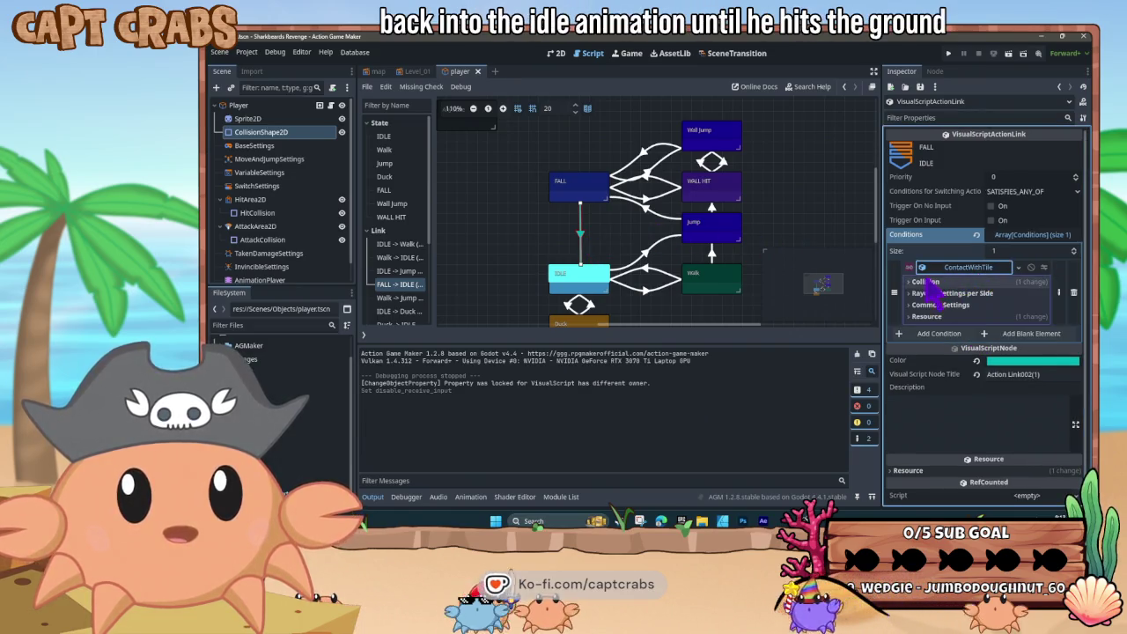
pyautogui.click(916, 282)
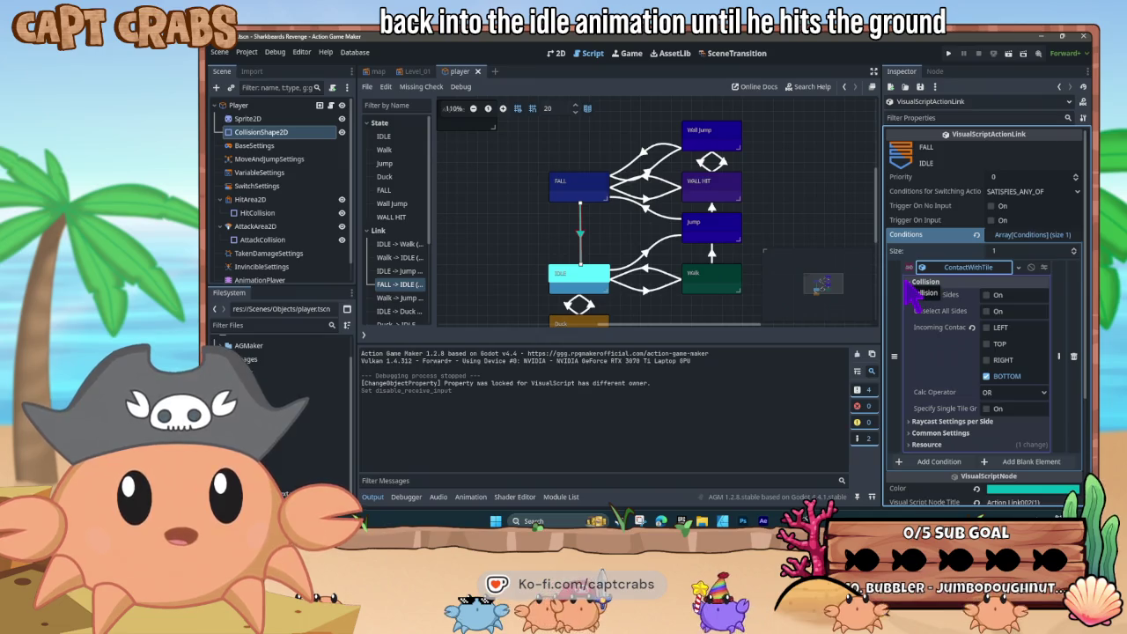
pyautogui.click(951, 268)
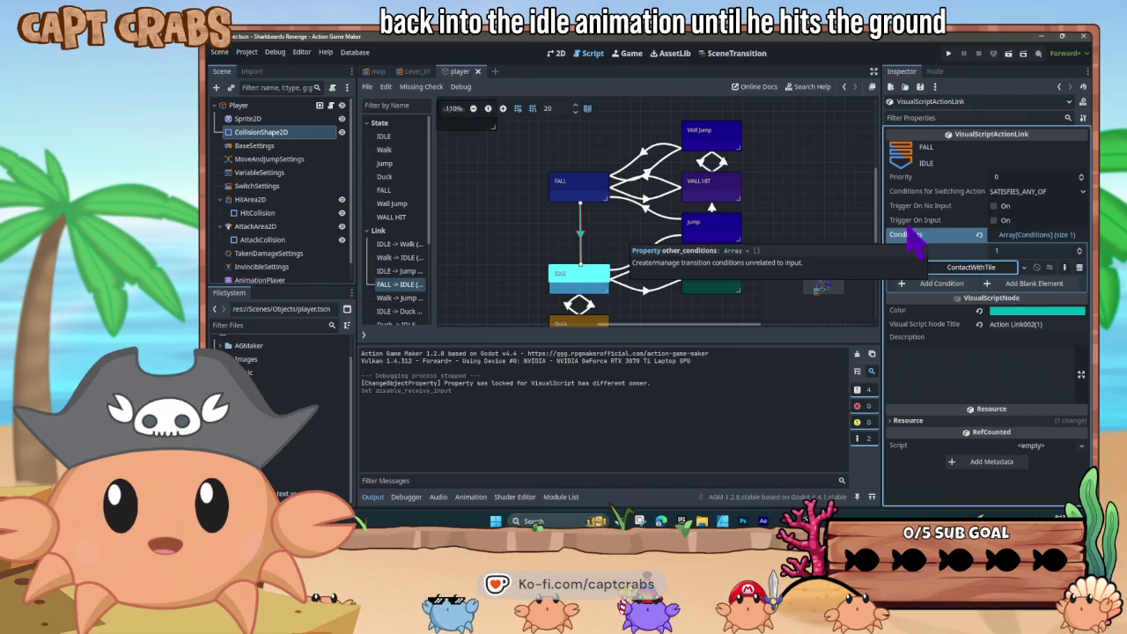
# - Set FALL's Select Animation to jump and launch a test run
pyautogui.click(574, 184)
pyautogui.scroll(5, 899, 285)
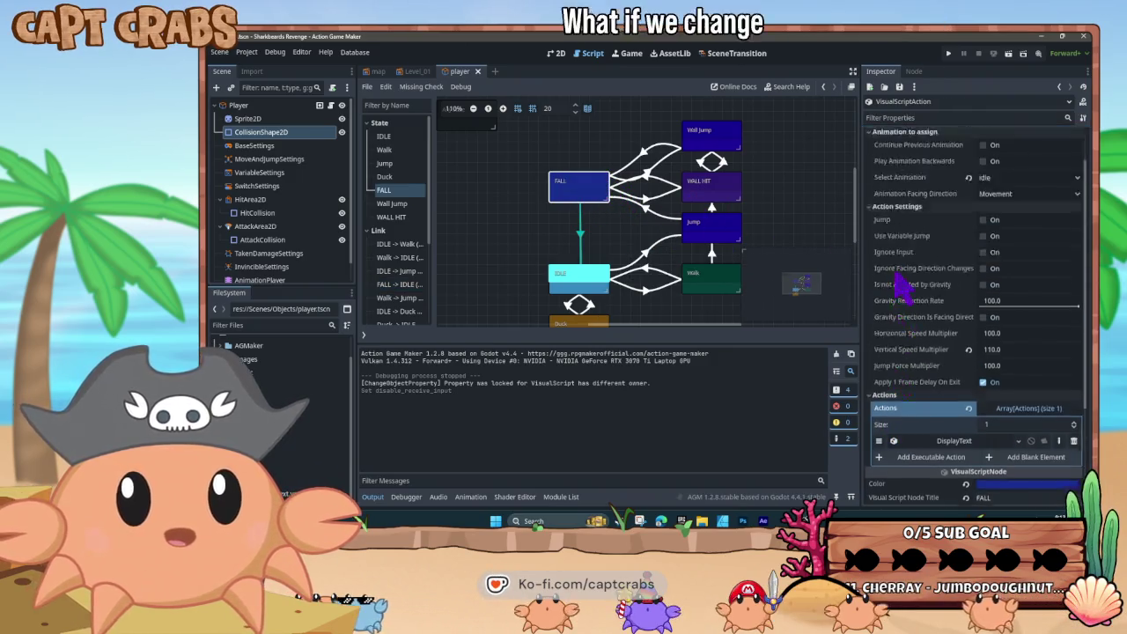
pyautogui.click(1005, 223)
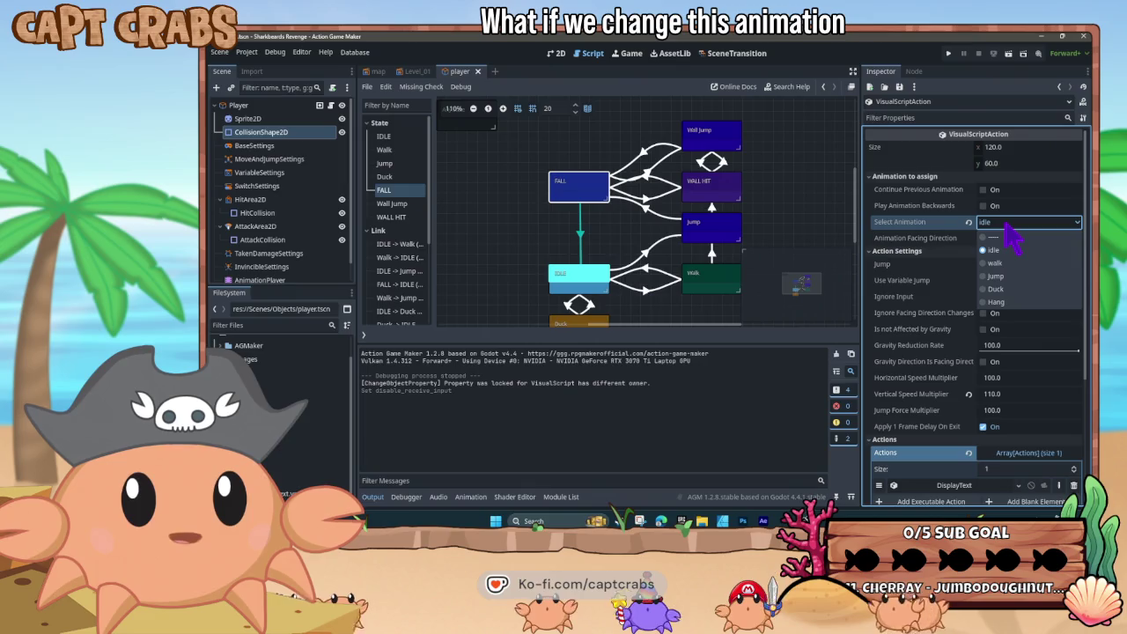
pyautogui.click(994, 275)
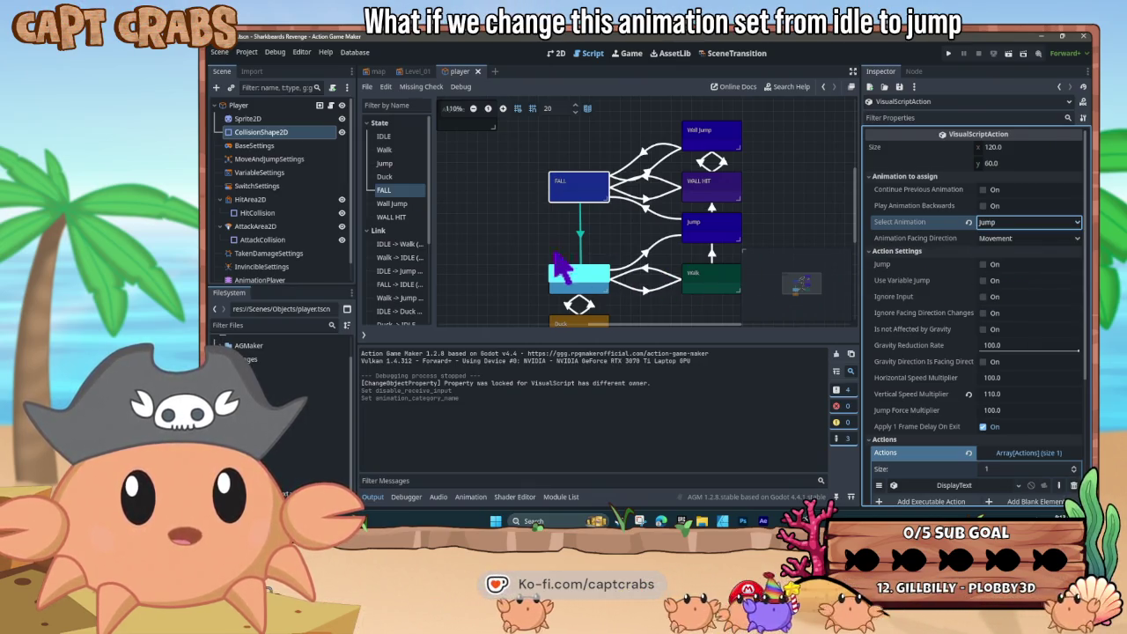
pyautogui.press('F5')
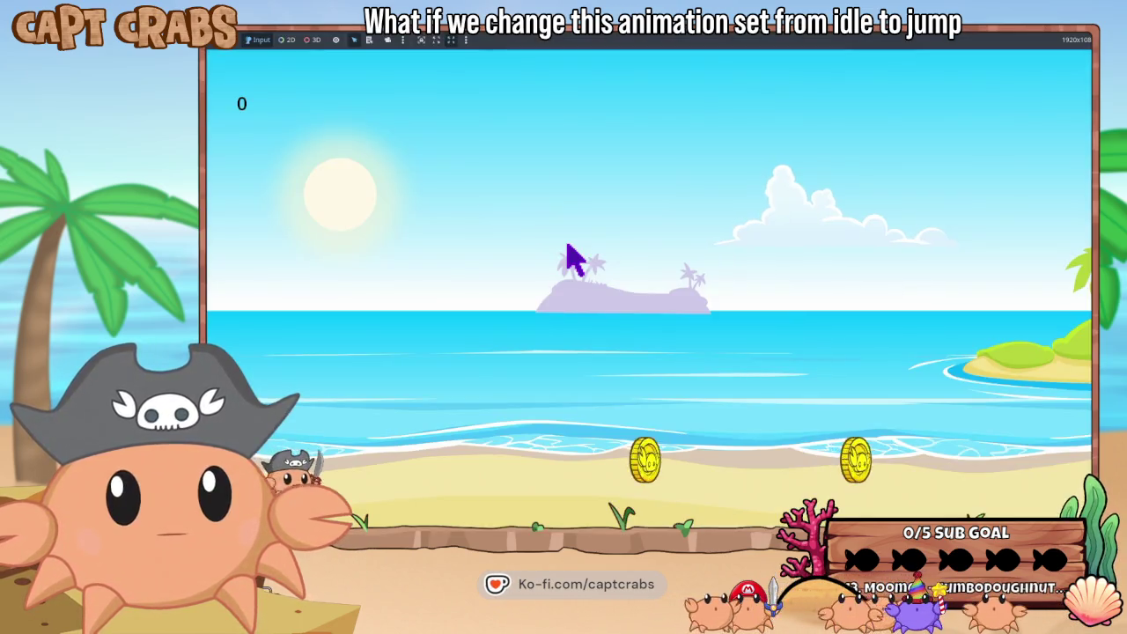
# - Run and jump the crab to collect coins and reach the green island
pyautogui.press('Right')
pyautogui.press('space')
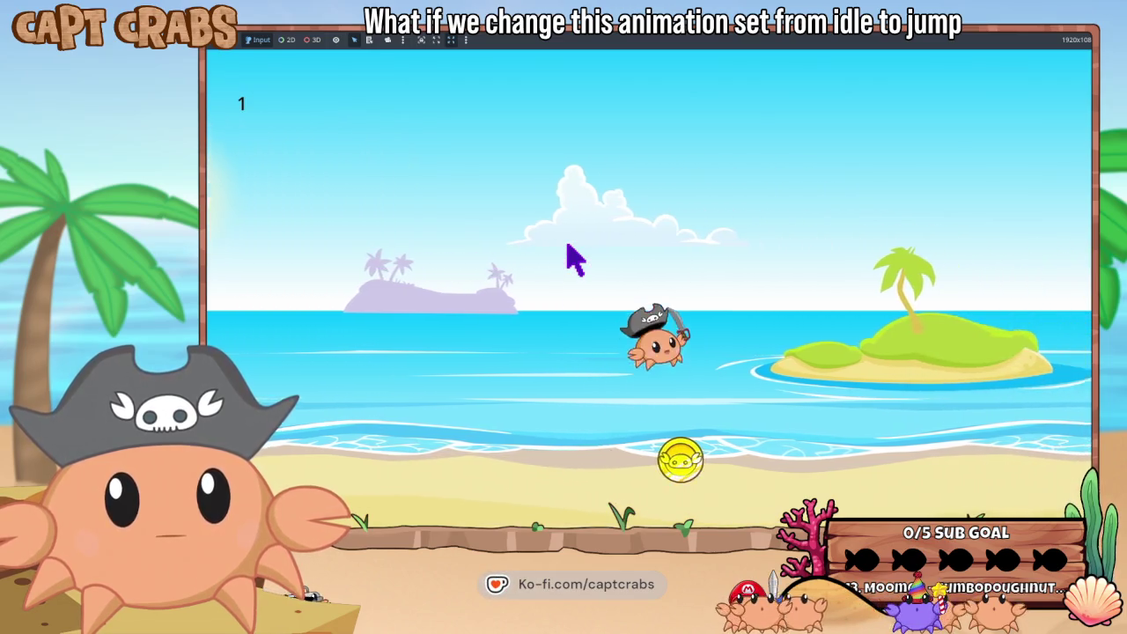
pyautogui.press('space')
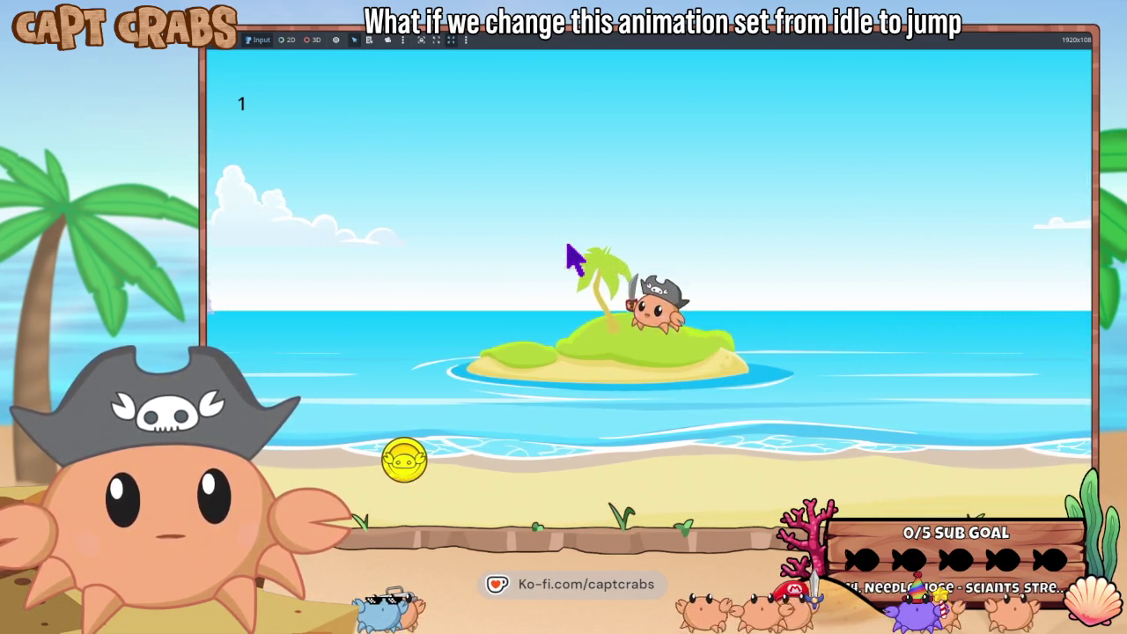
pyautogui.press('Left')
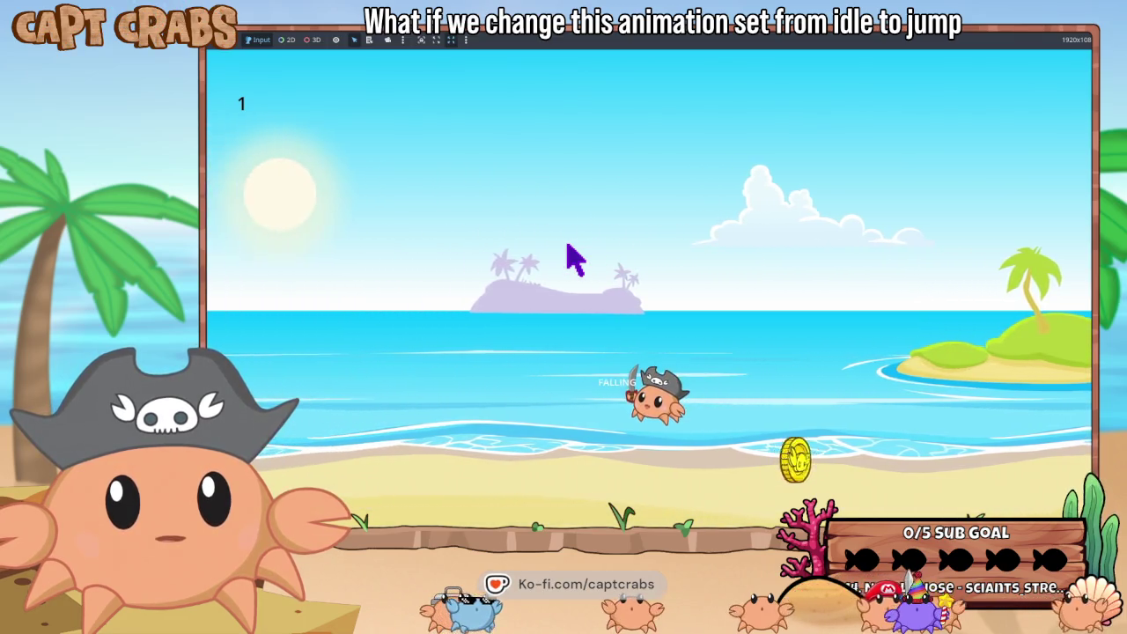
pyautogui.press('Right')
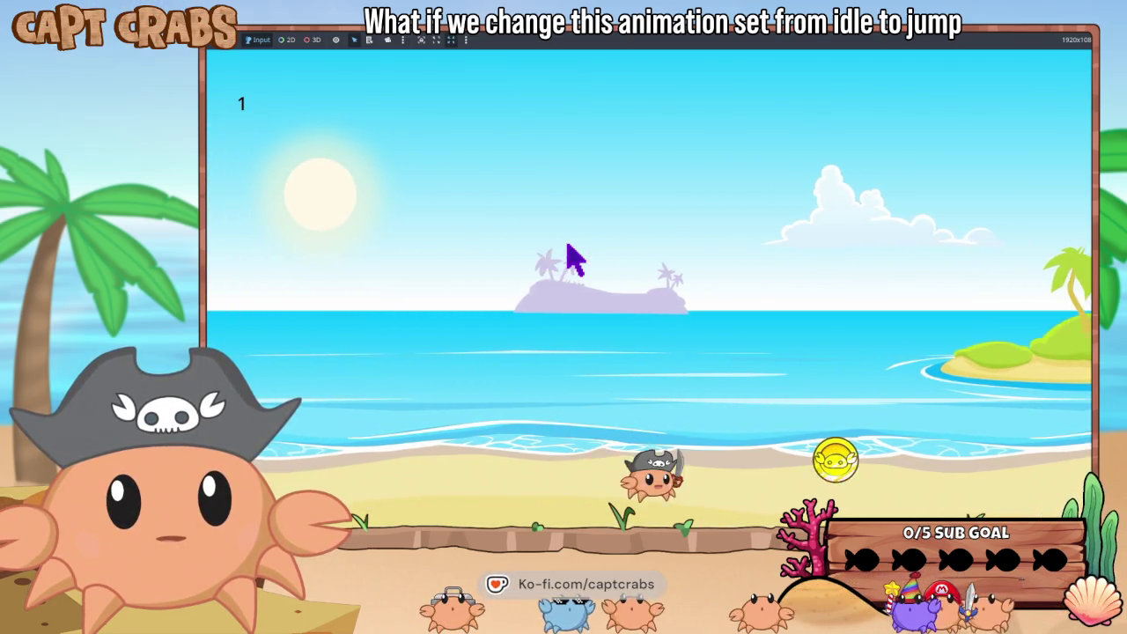
pyautogui.press('space')
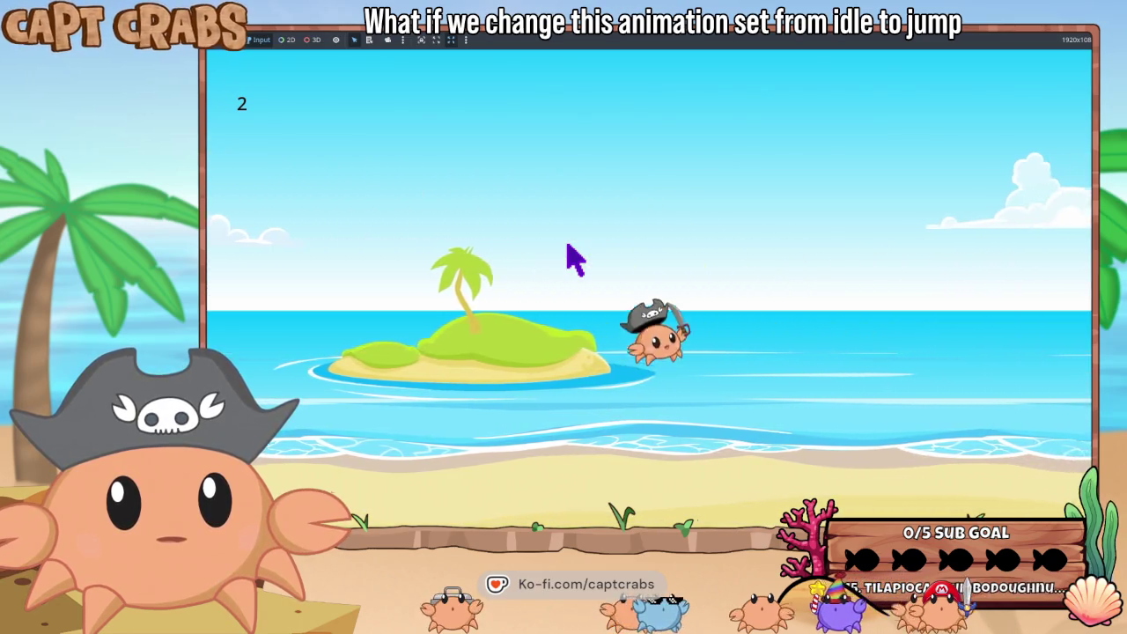
pyautogui.press('space')
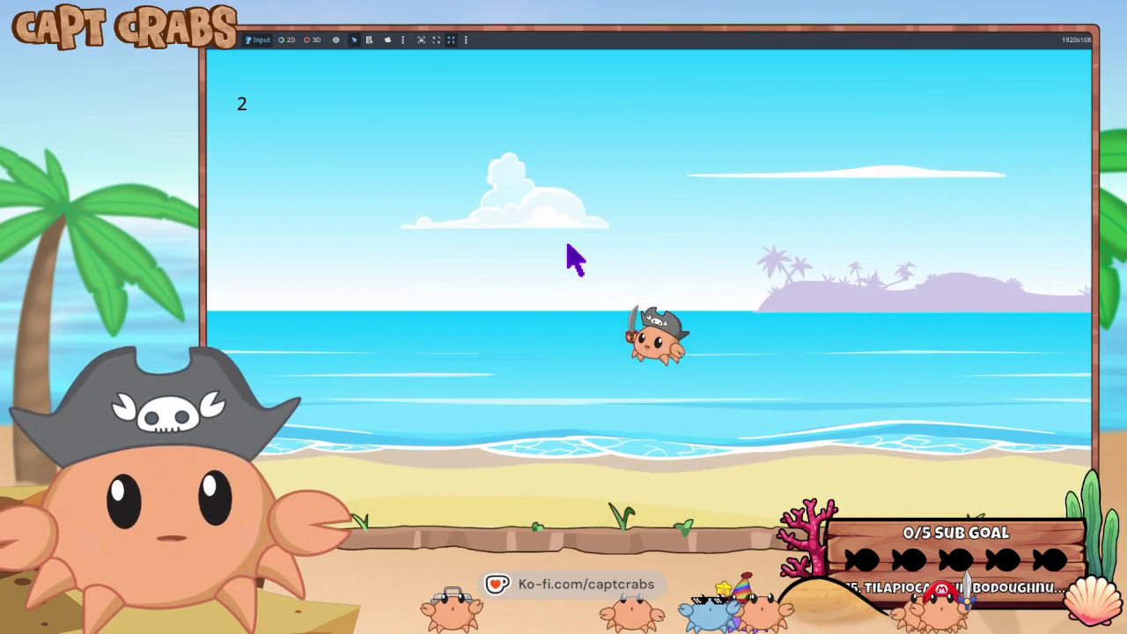
pyautogui.press('Left')
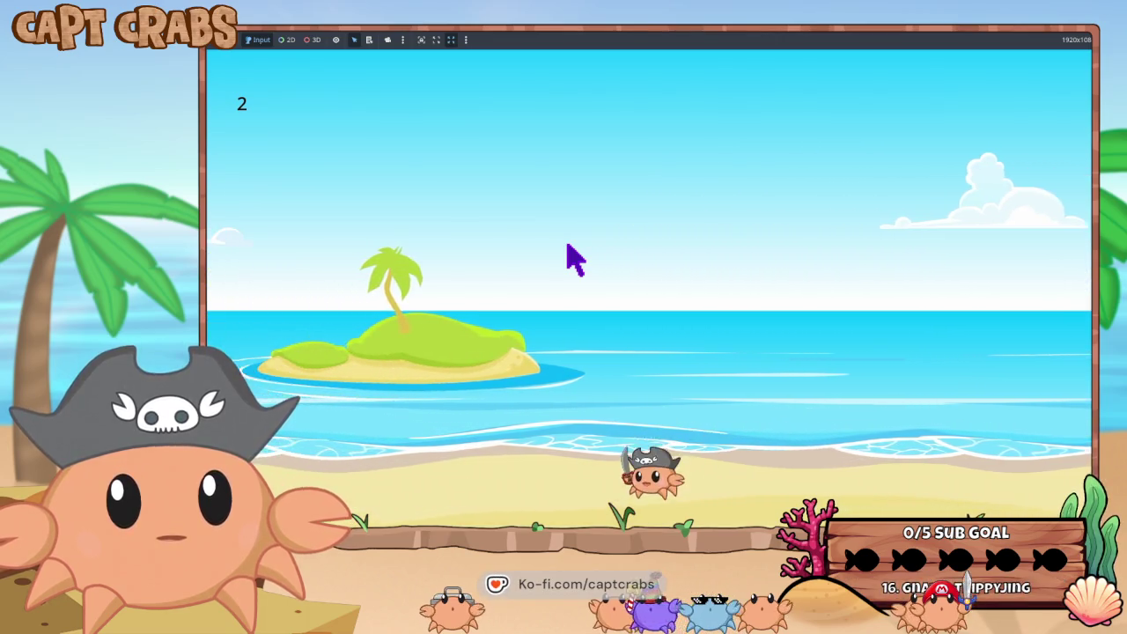
pyautogui.press('space')
pyautogui.press('space')
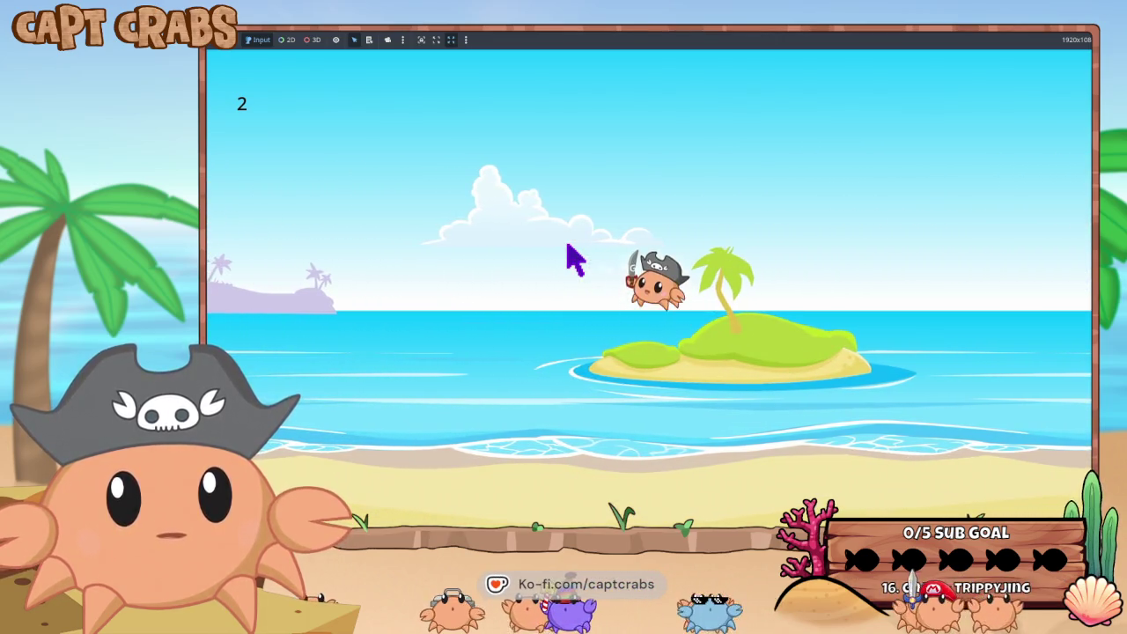
# - Chain midair jumps left and right to drive the crab higher
pyautogui.press('Right')
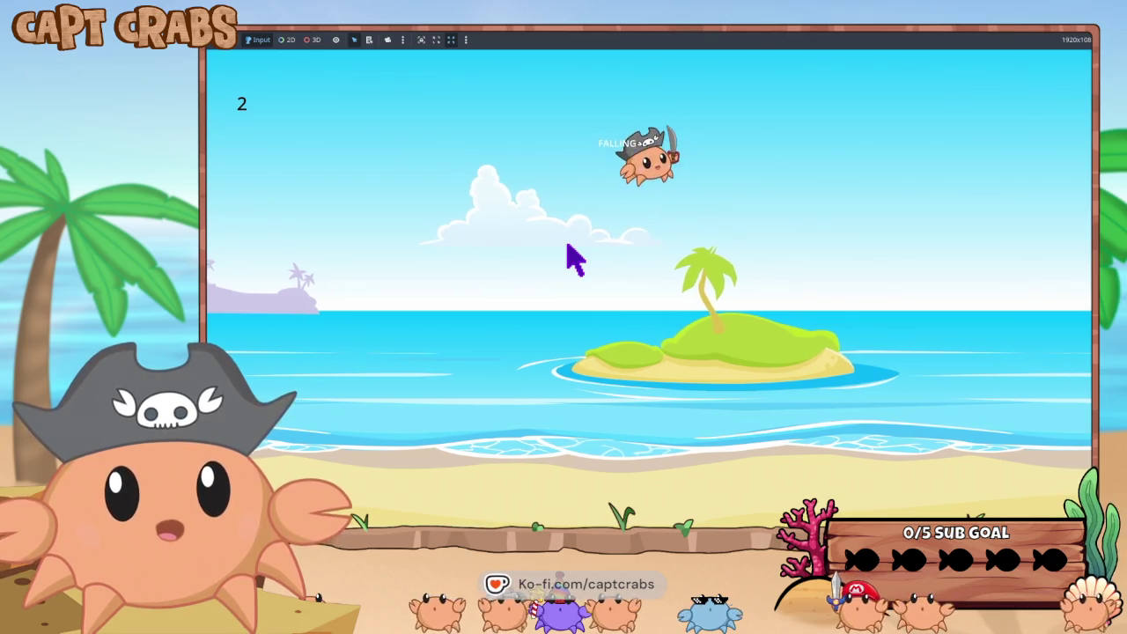
pyautogui.press('Left')
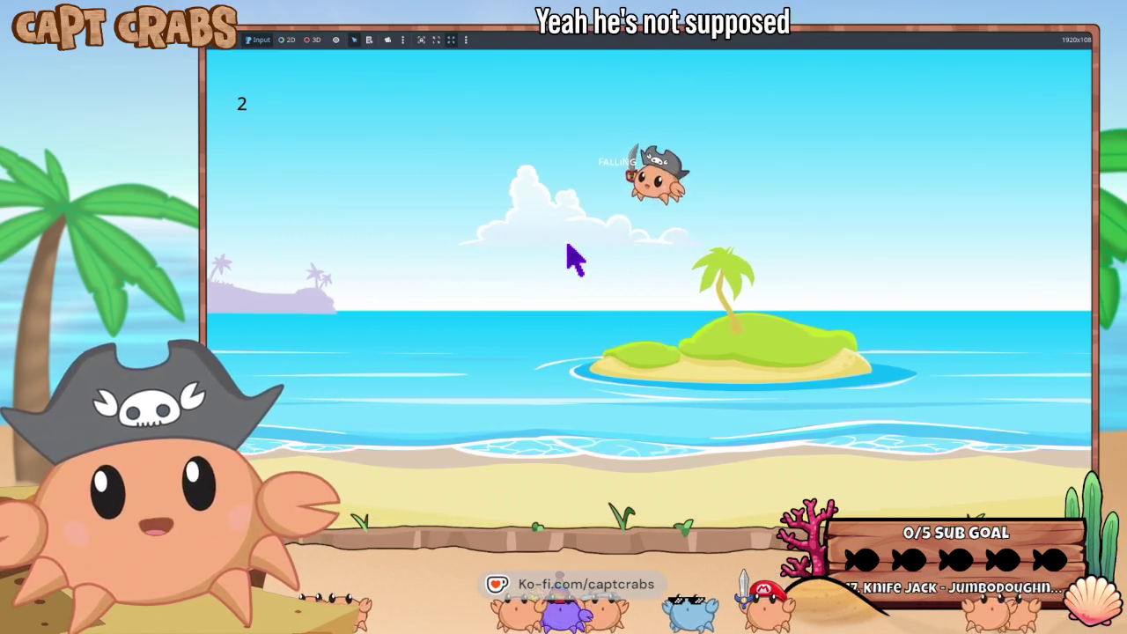
pyautogui.press('space')
pyautogui.press('Right')
pyautogui.press('space')
pyautogui.press('Left')
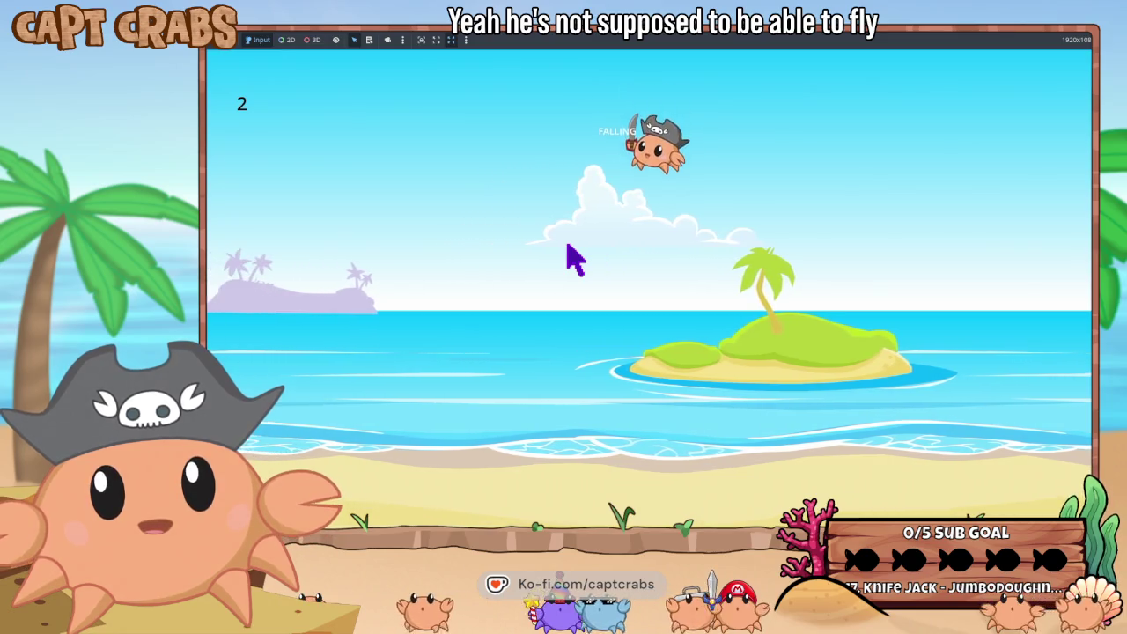
pyautogui.press('space')
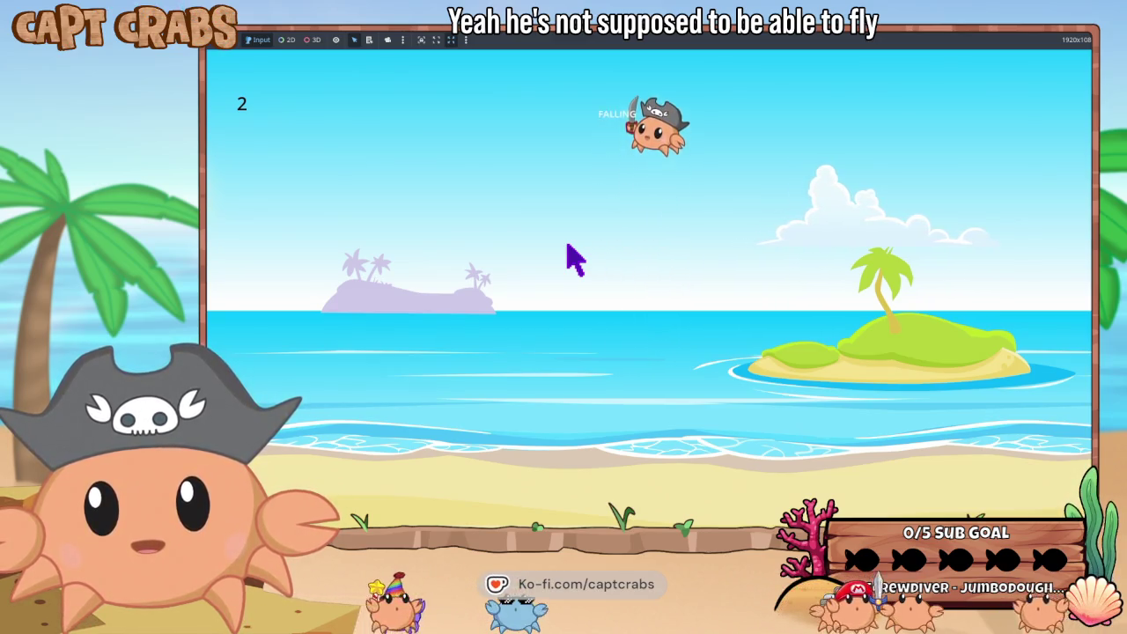
# - Press Up to test whether the crab flies, then pause and exit to the editor
pyautogui.press('Left')
pyautogui.press('Left')
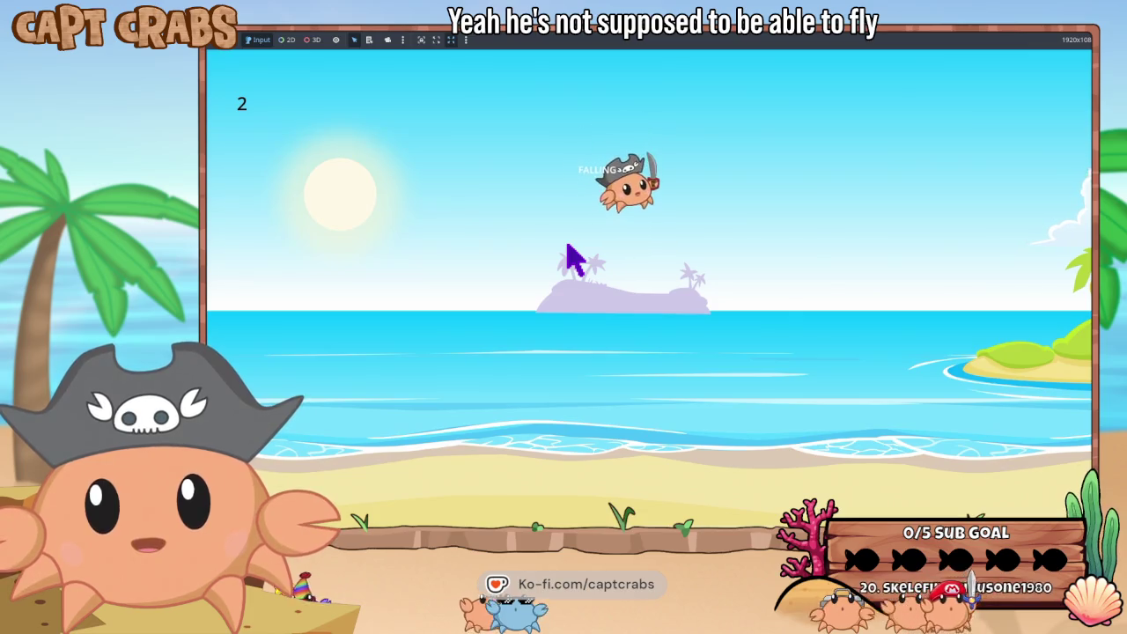
pyautogui.press('Right')
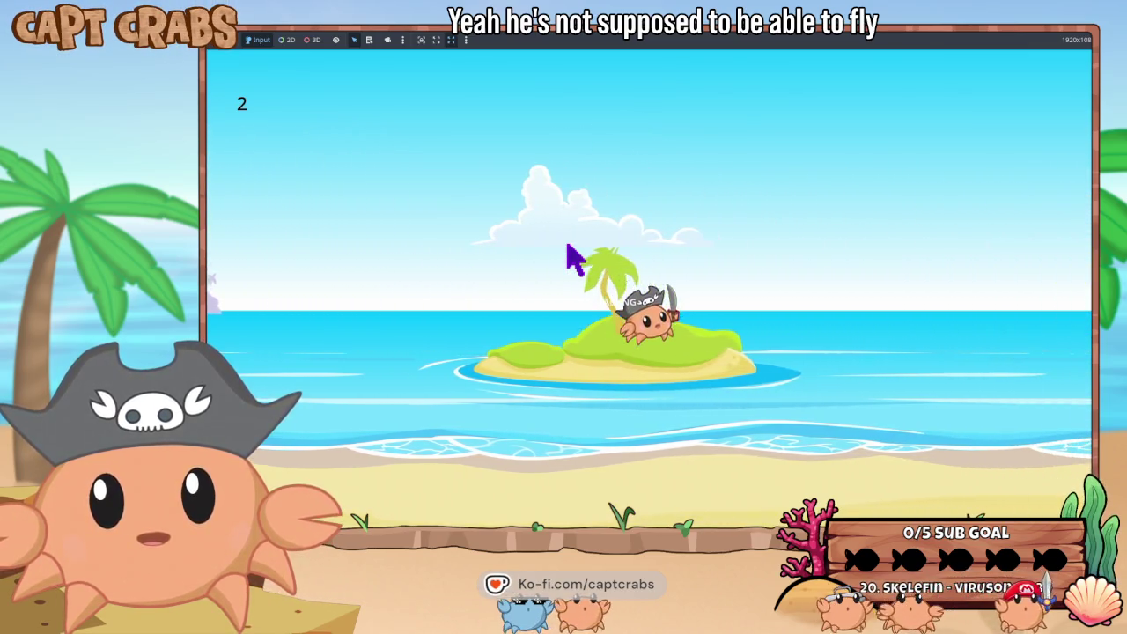
pyautogui.press('space')
pyautogui.press('Right')
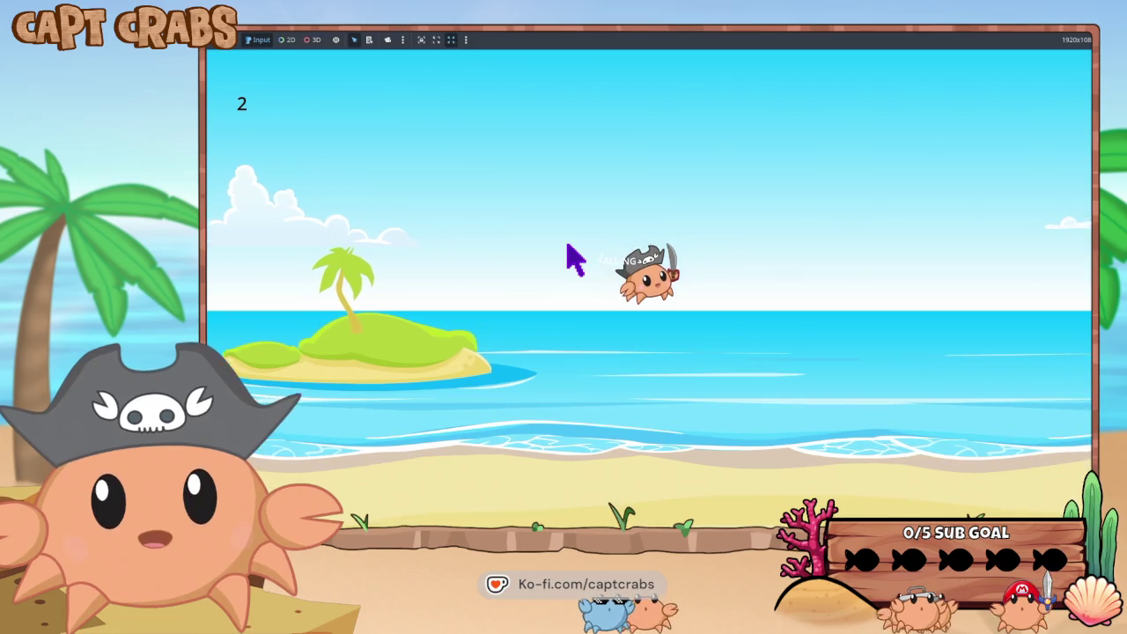
pyautogui.press('Up')
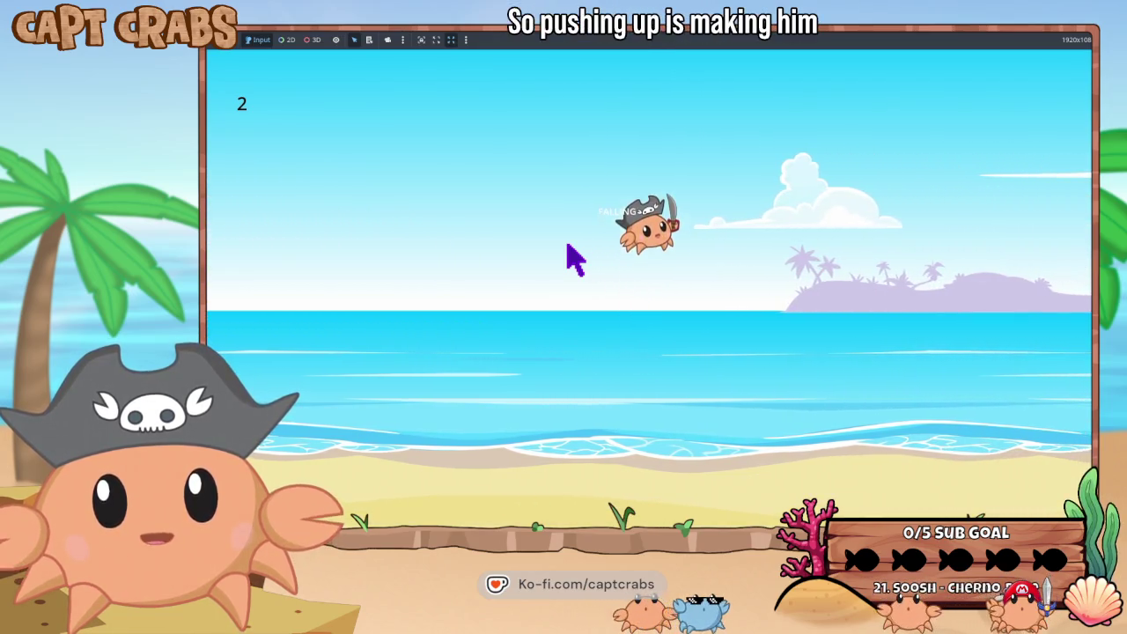
pyautogui.press('Escape')
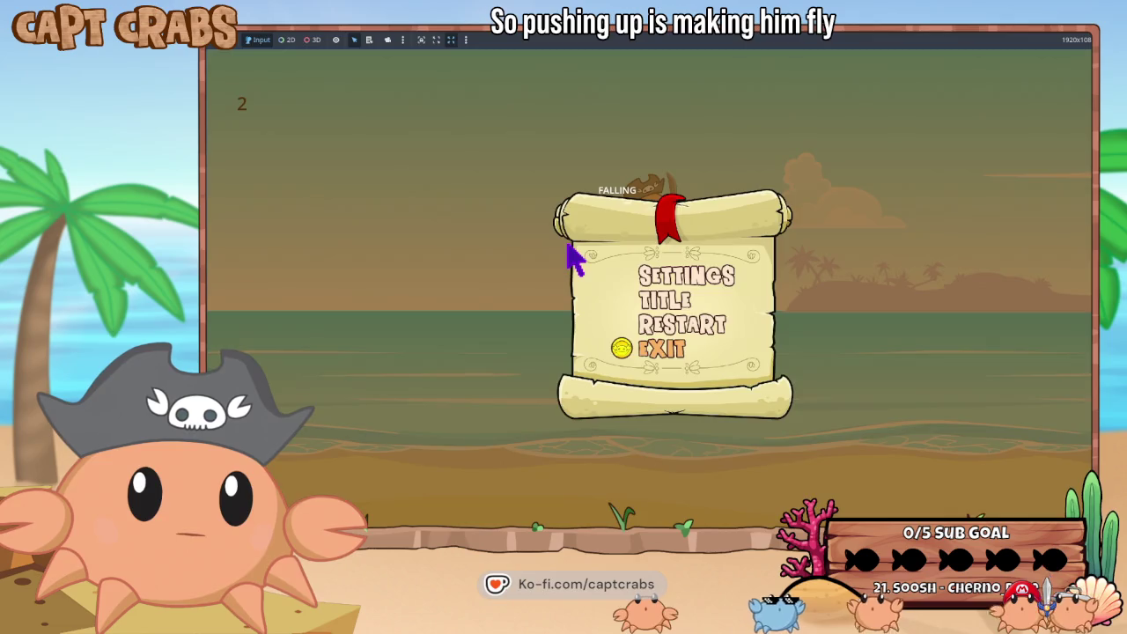
pyautogui.press('Return')
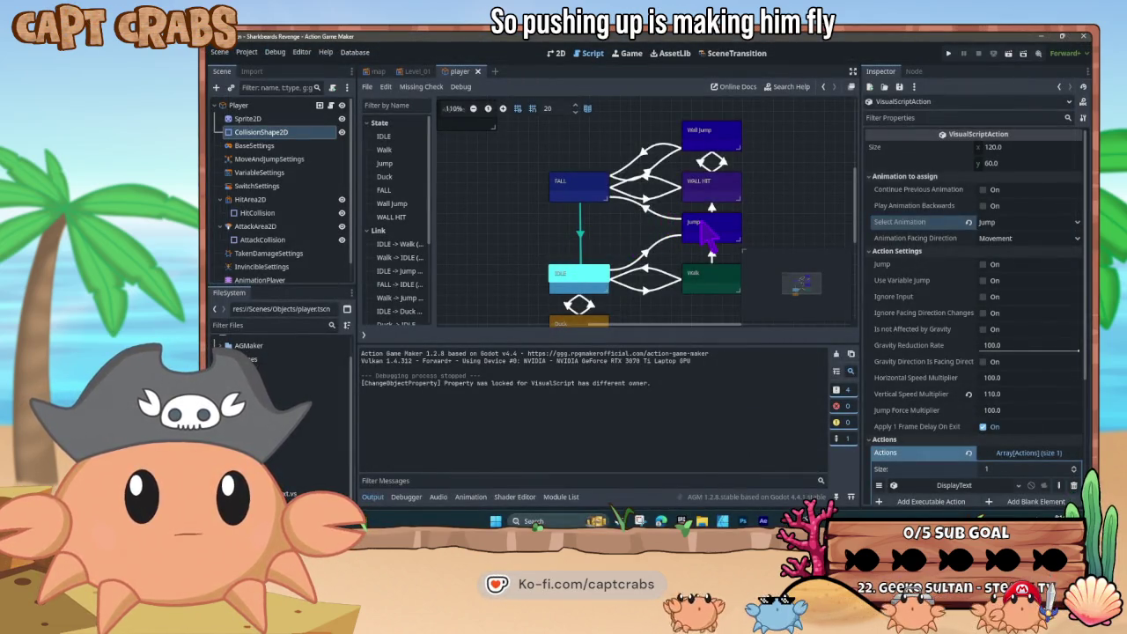
# - Set the state's animation to idle, then review the FALL state and its FALL-to-IDLE link
pyautogui.click(986, 224)
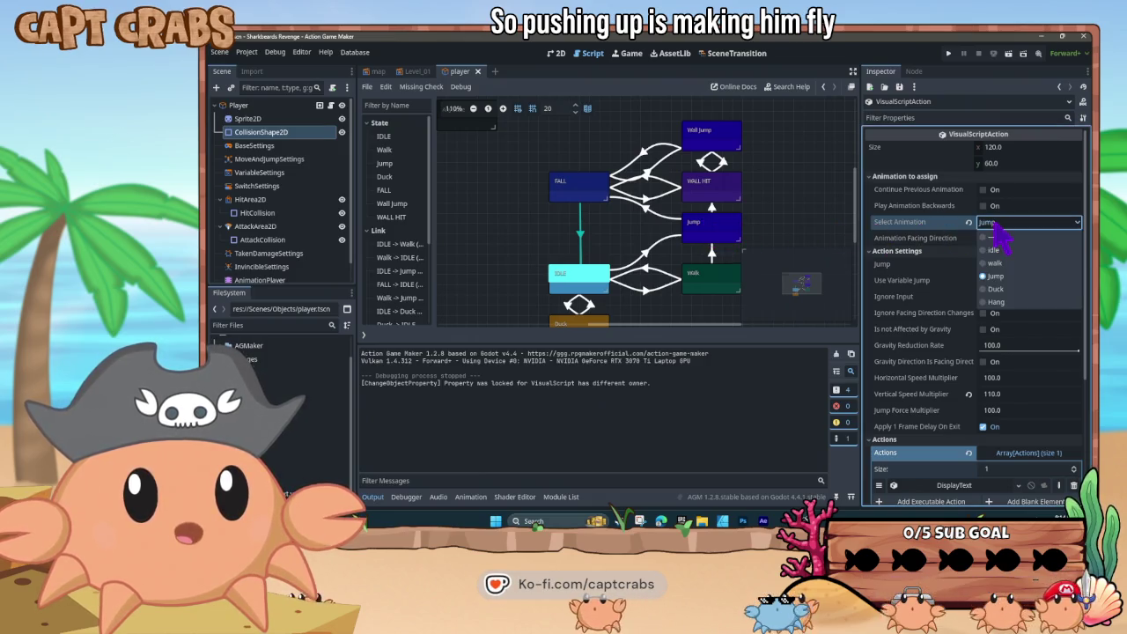
pyautogui.click(1010, 261)
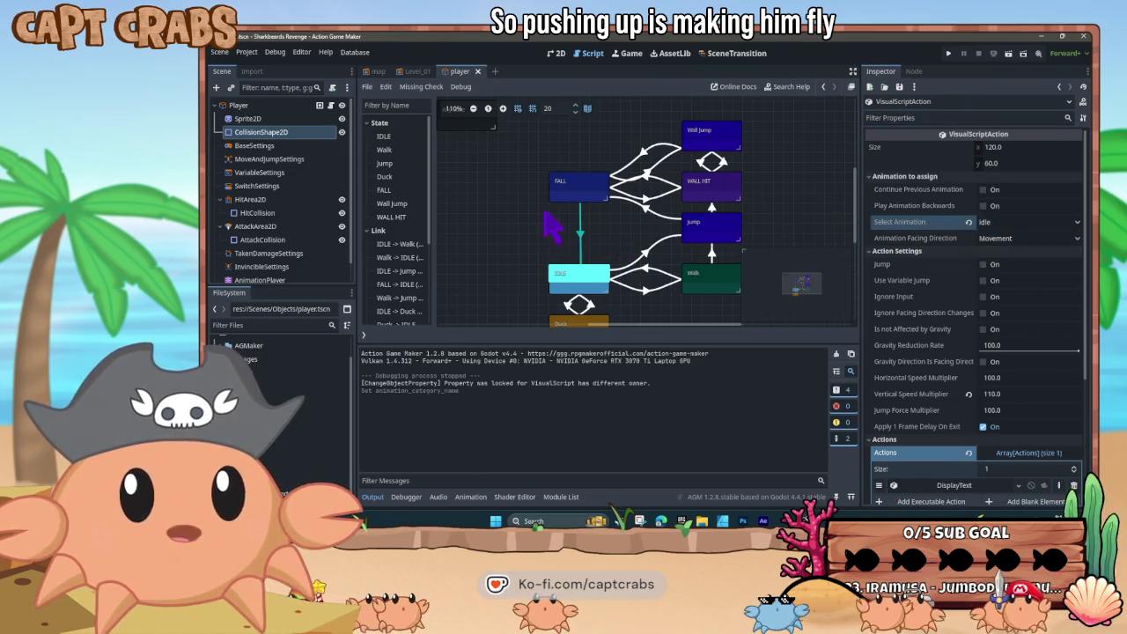
pyautogui.click(590, 197)
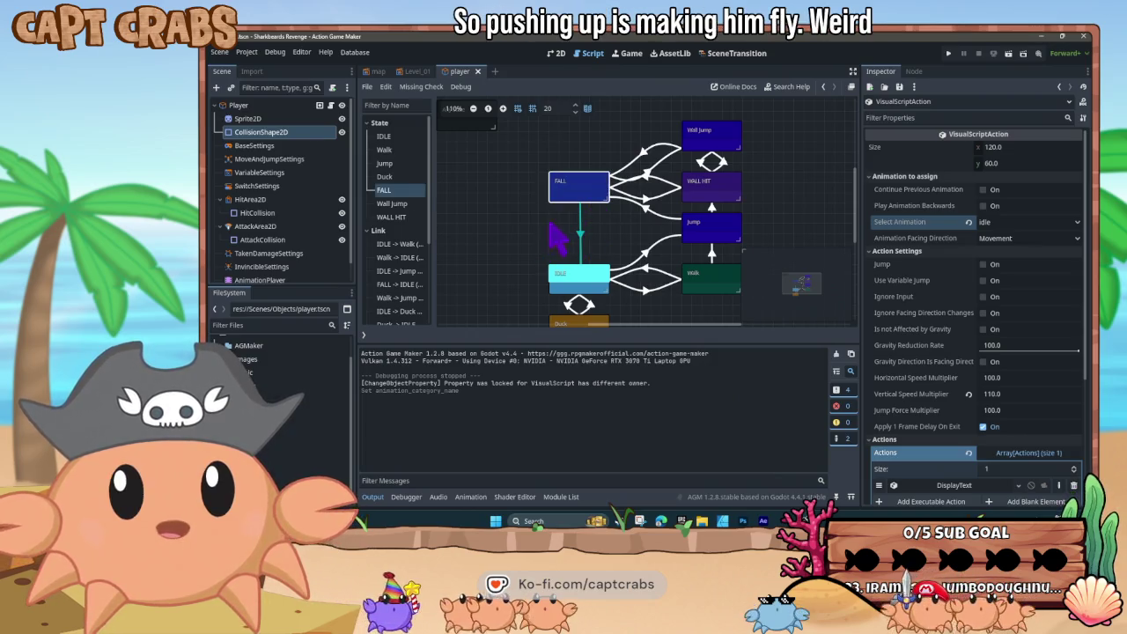
pyautogui.click(580, 267)
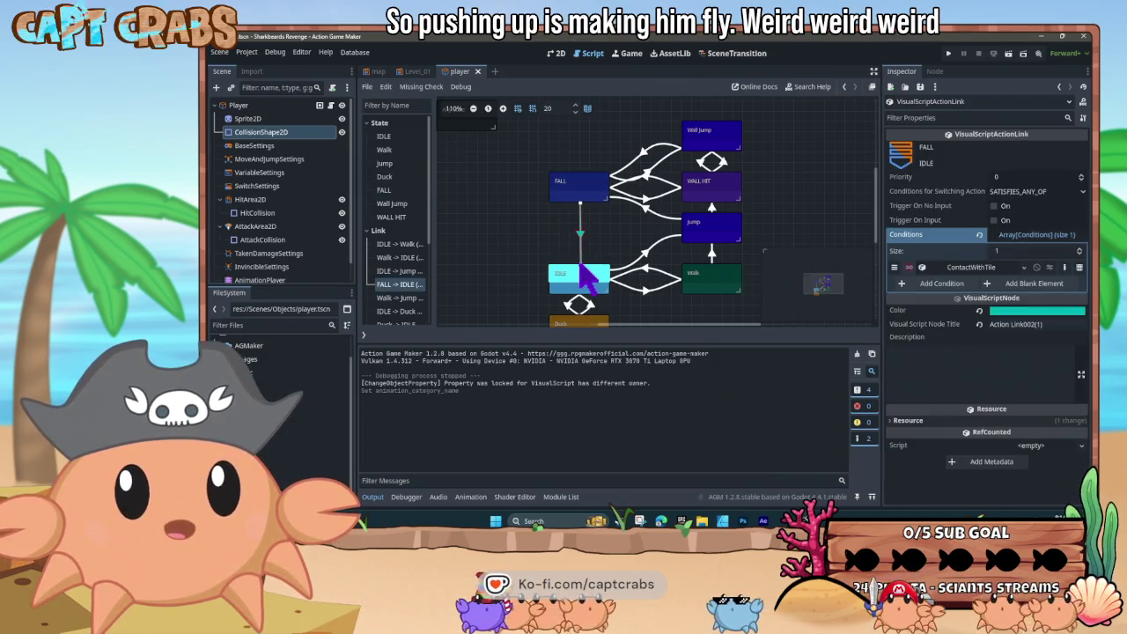
pyautogui.click(583, 200)
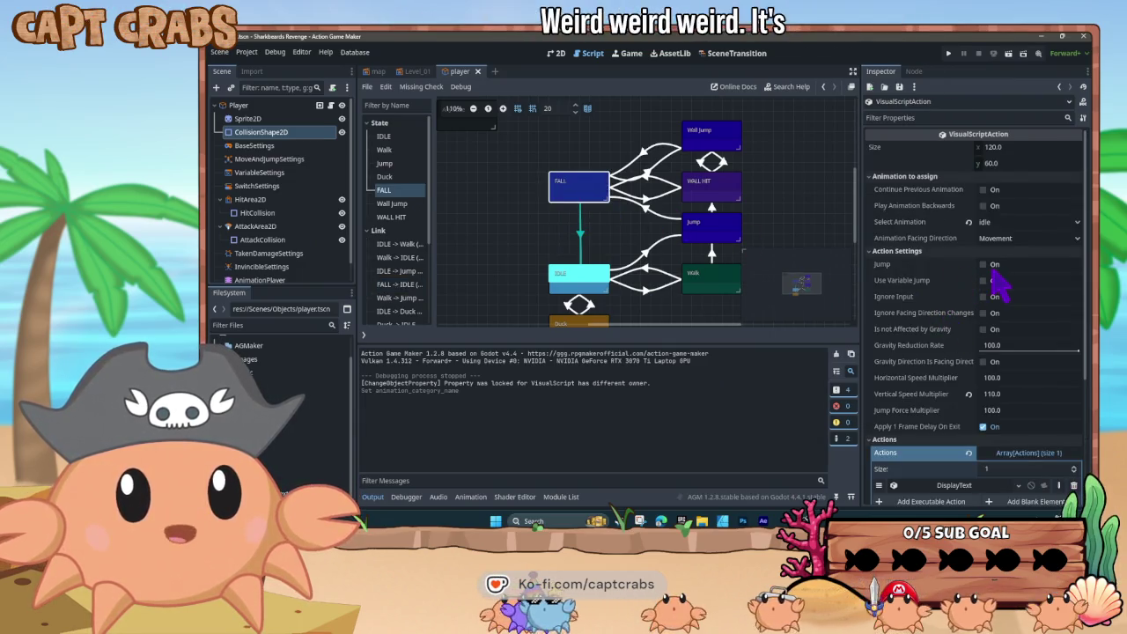
# - Disable the ContactWithBody condition on the Jump–FALL link after checking ElapsedTime
pyautogui.click(648, 215)
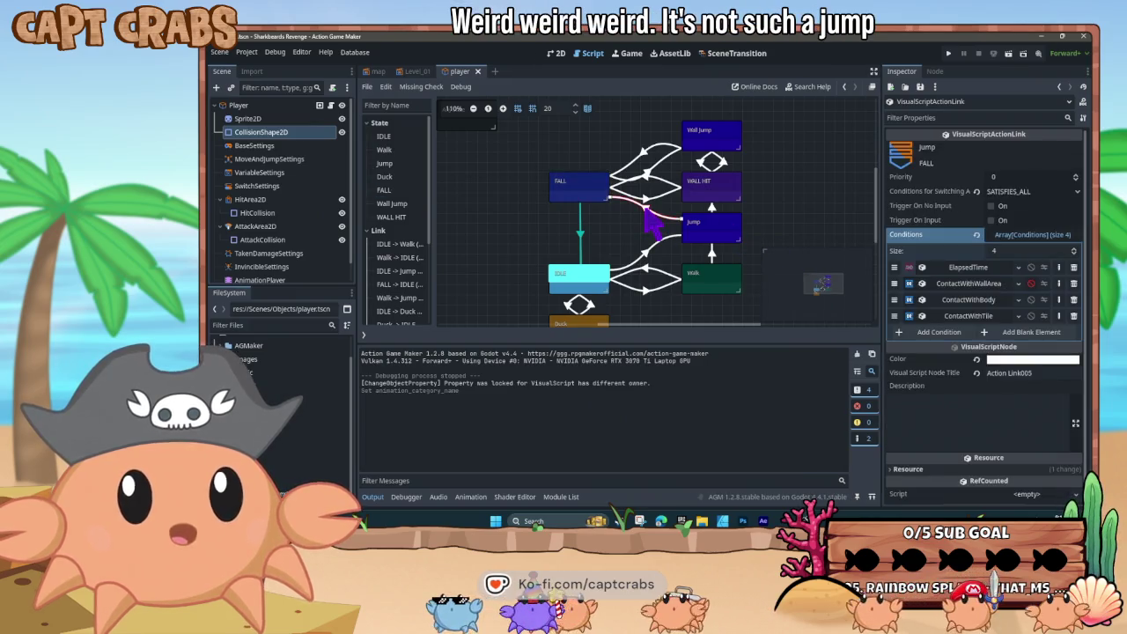
pyautogui.click(964, 268)
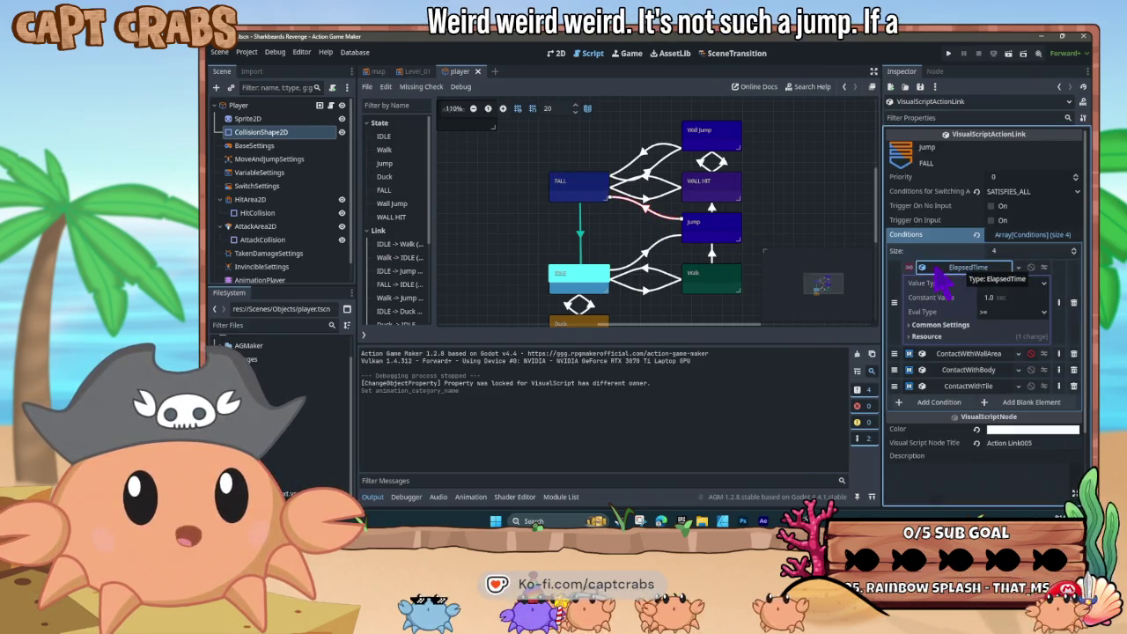
pyautogui.click(964, 268)
pyautogui.click(967, 300)
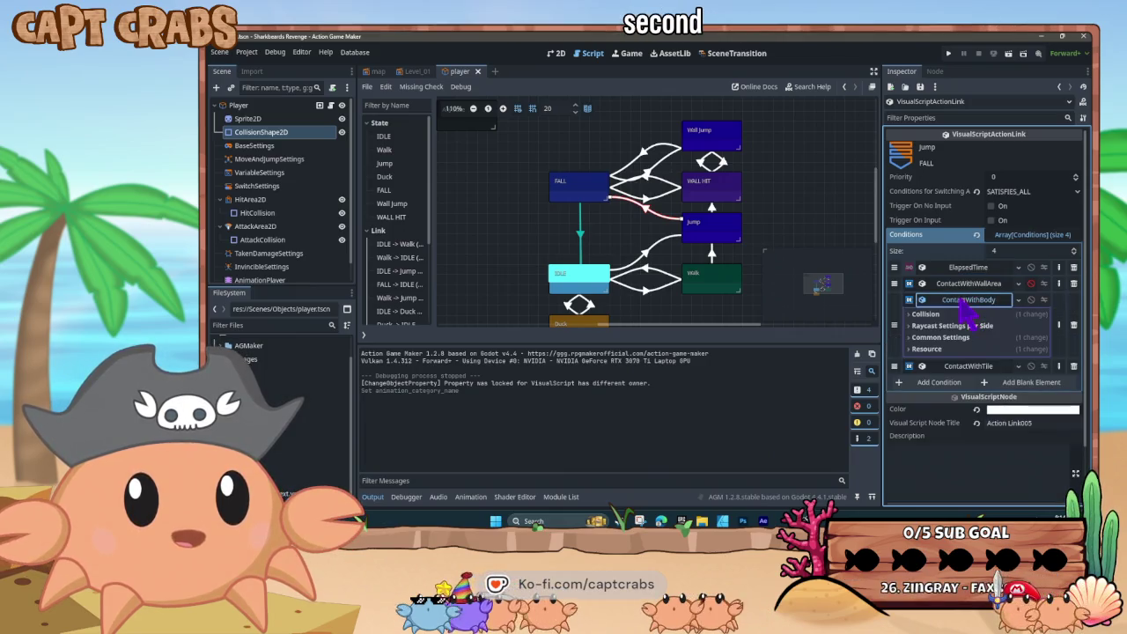
pyautogui.click(913, 314)
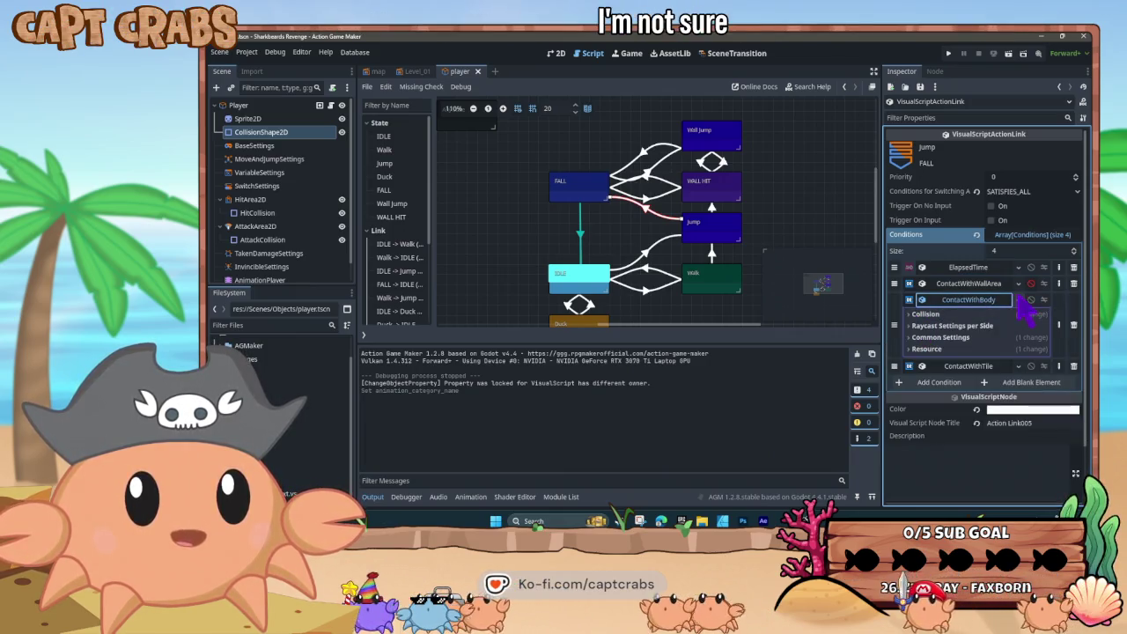
pyautogui.click(1032, 300)
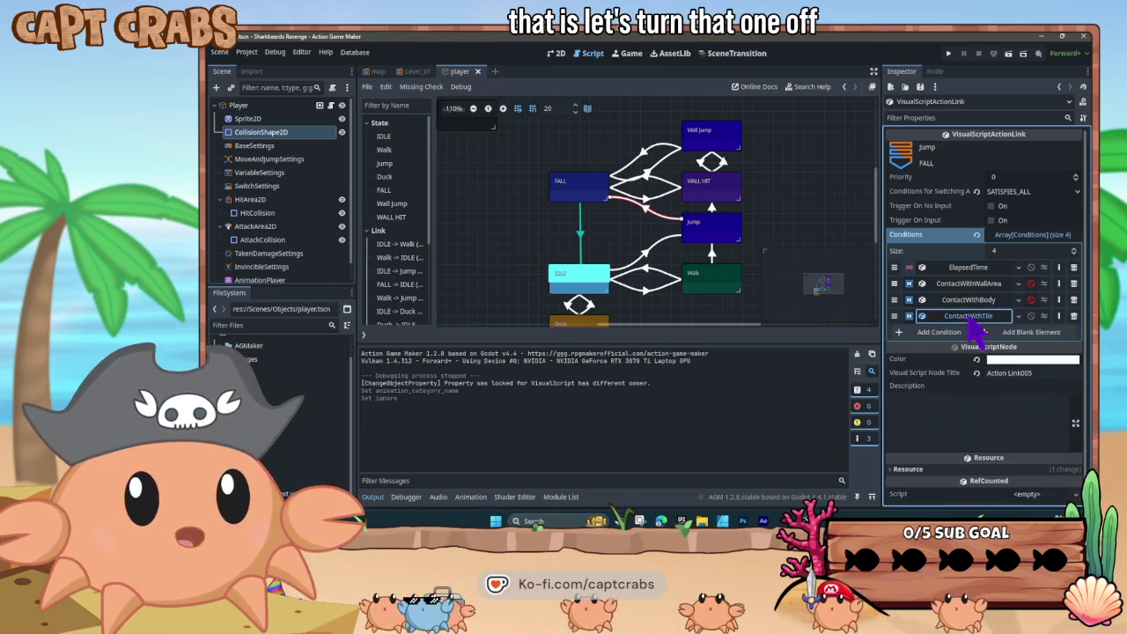
# - Review the ContactWithTile condition's collision settings on the Jump–FALL link
pyautogui.click(968, 315)
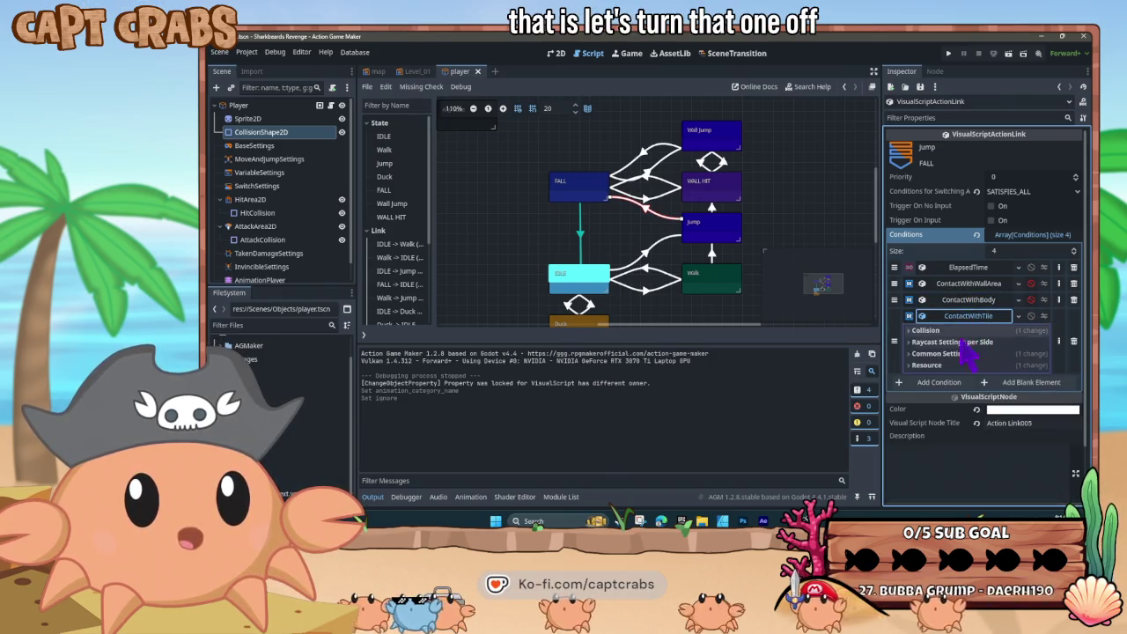
pyautogui.click(911, 331)
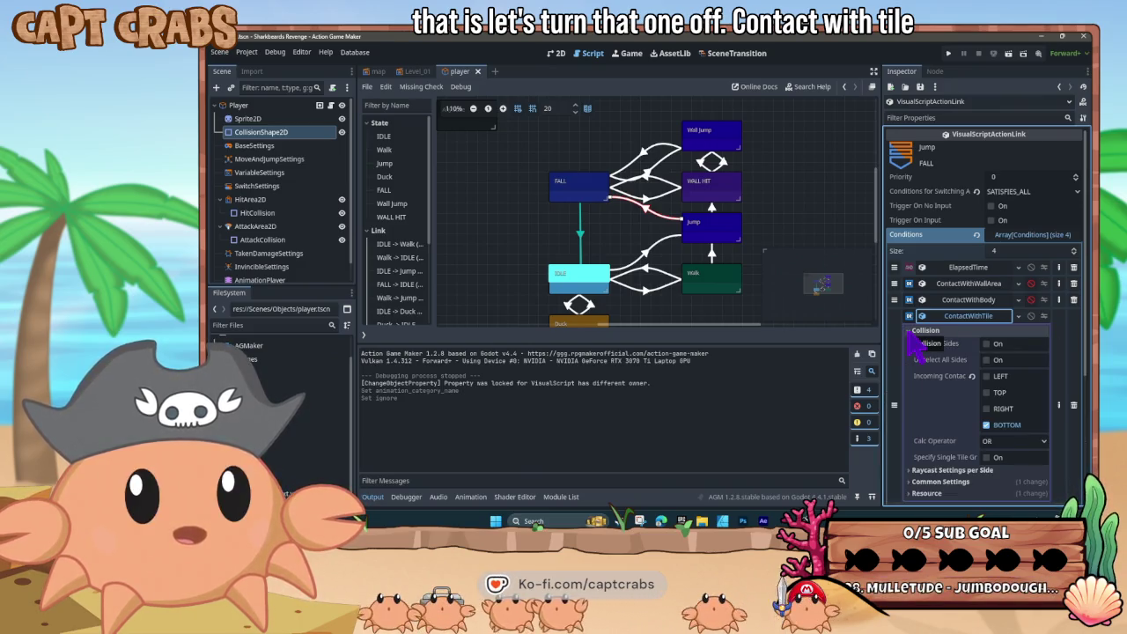
pyautogui.click(910, 331)
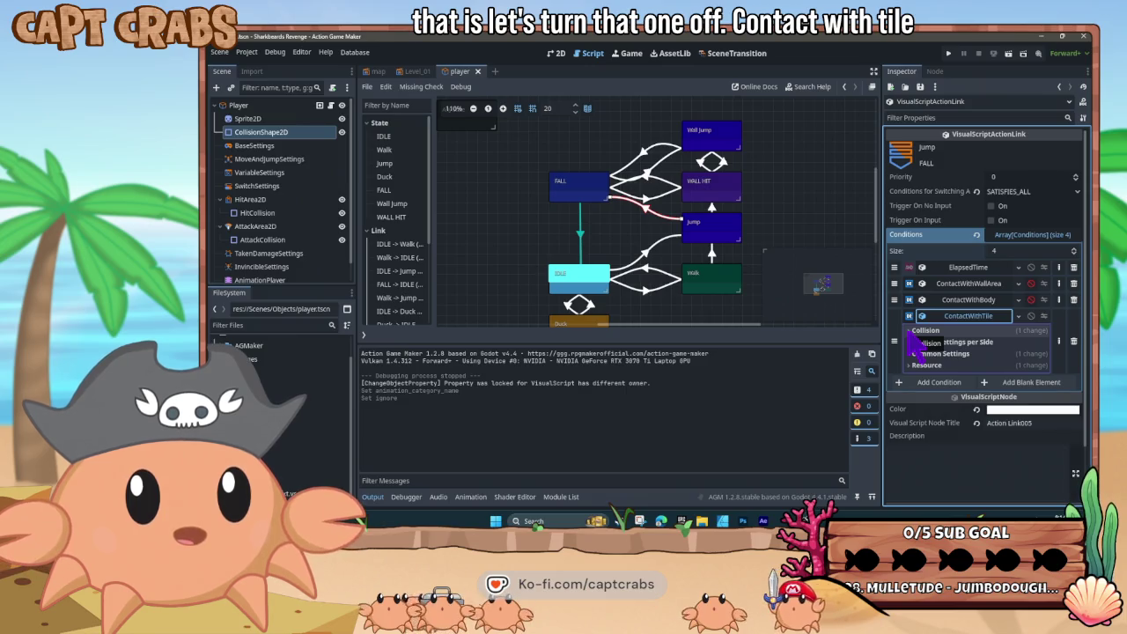
pyautogui.rightClick(644, 252)
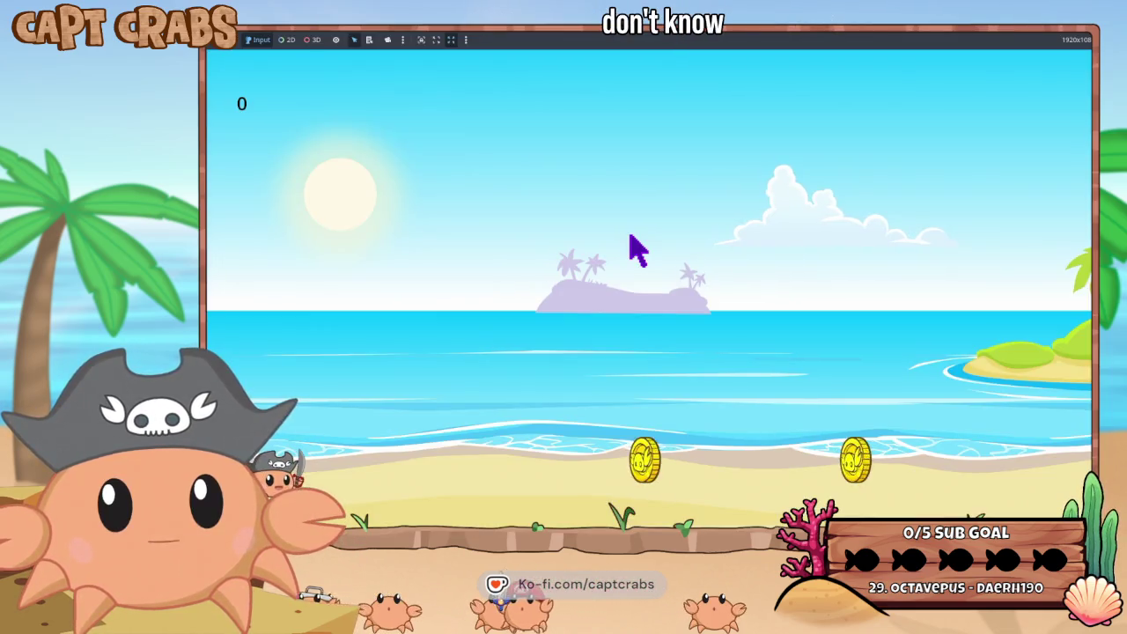
# - Playtest the beach level, running the crab right for the coin and jumping left
pyautogui.press('Right')
pyautogui.press('space')
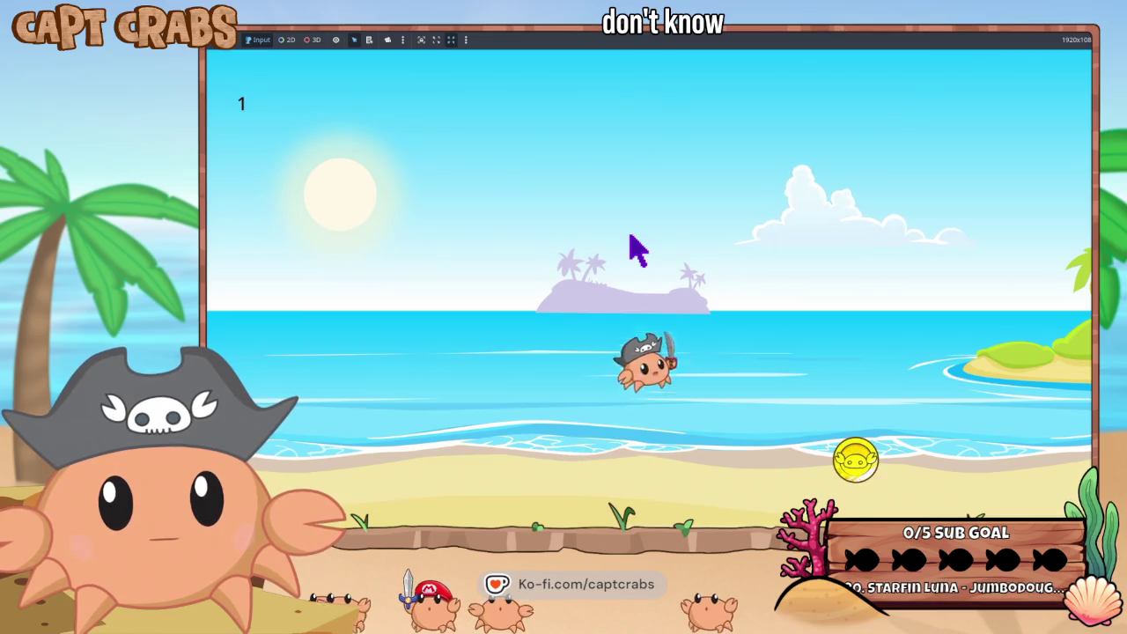
pyautogui.press('Right')
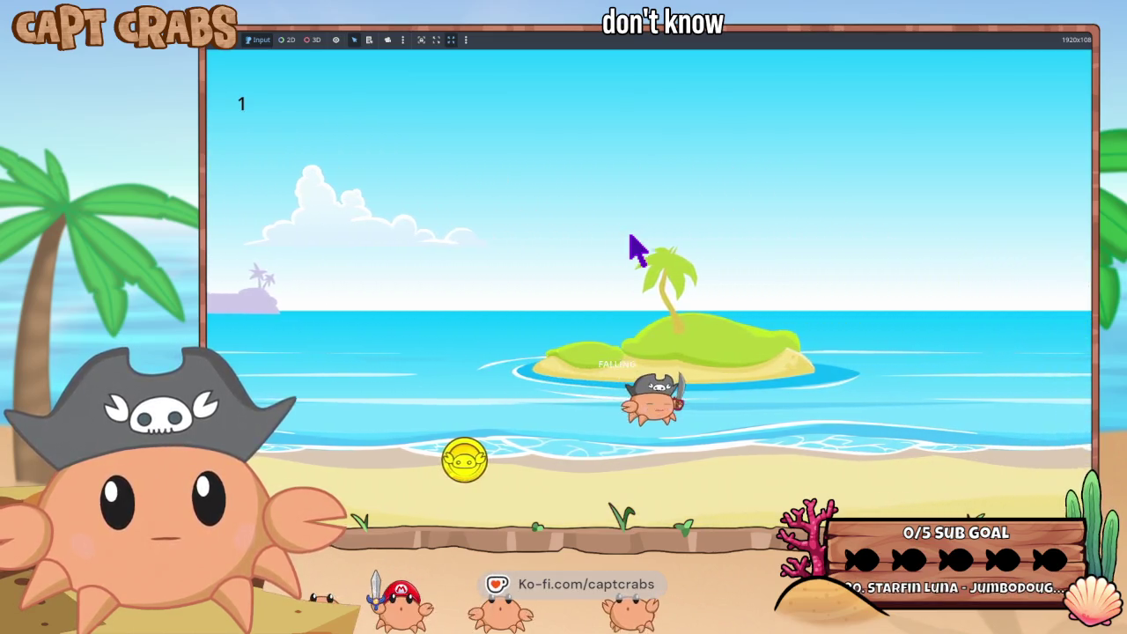
pyautogui.press('Right')
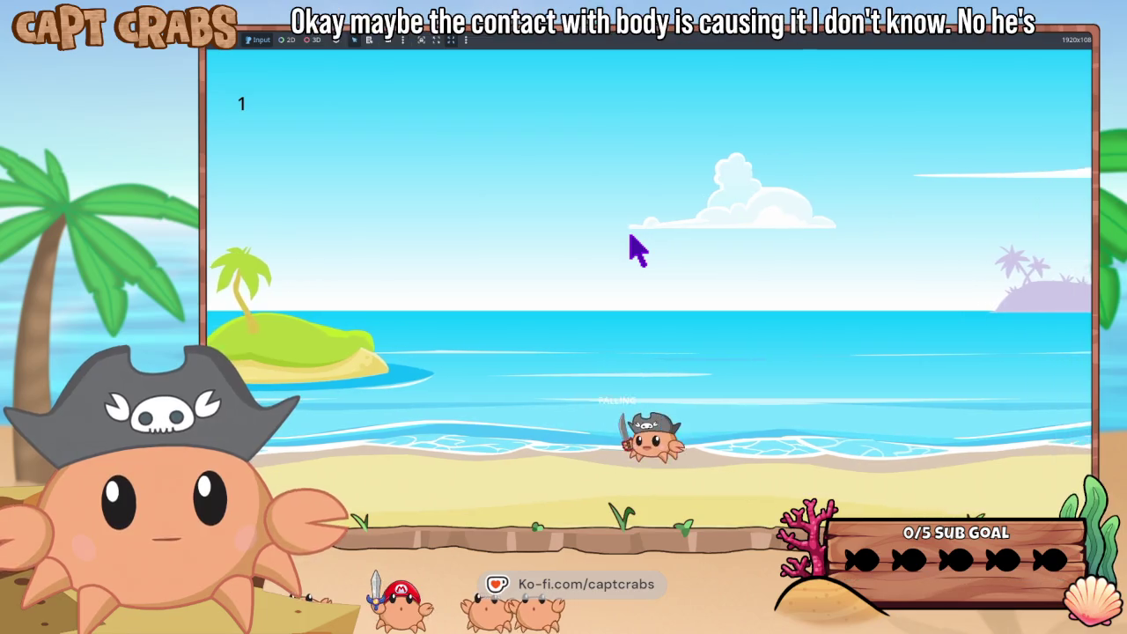
pyautogui.press('Left')
pyautogui.press('space')
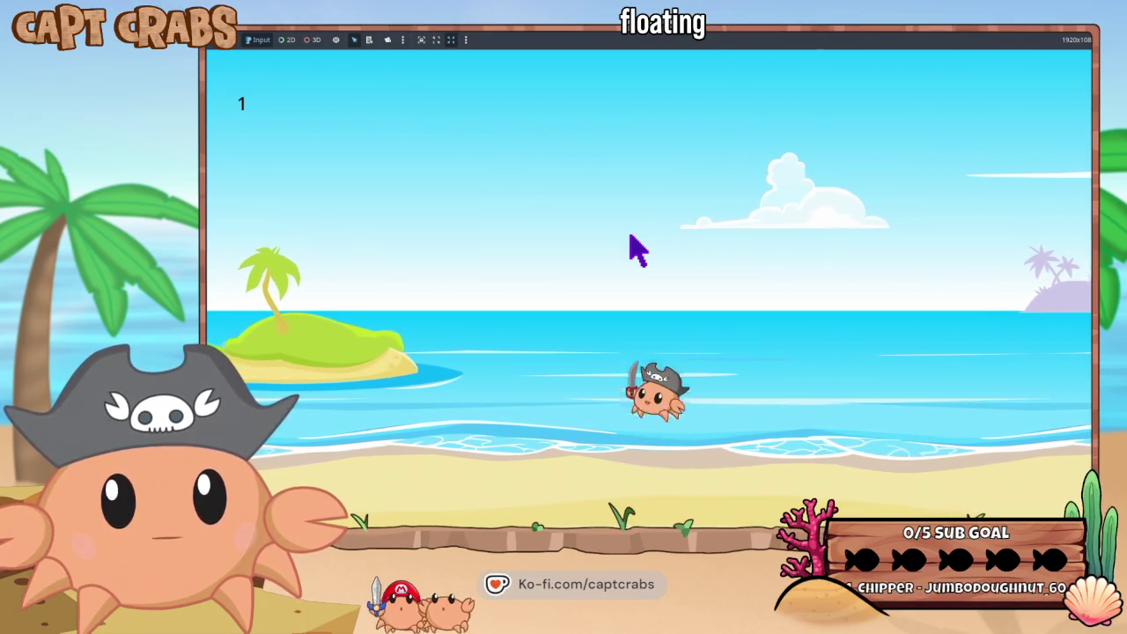
pyautogui.press('Left')
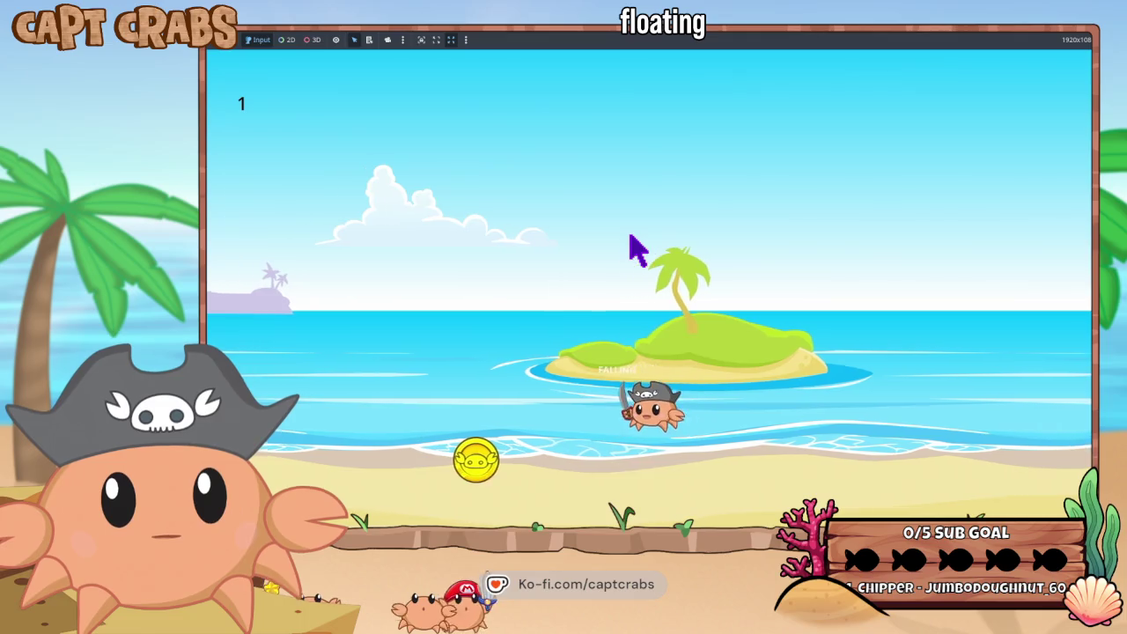
pyautogui.press('space')
# - Steer the floating crab right and left, then pause and quit to the editor
pyautogui.press('Right')
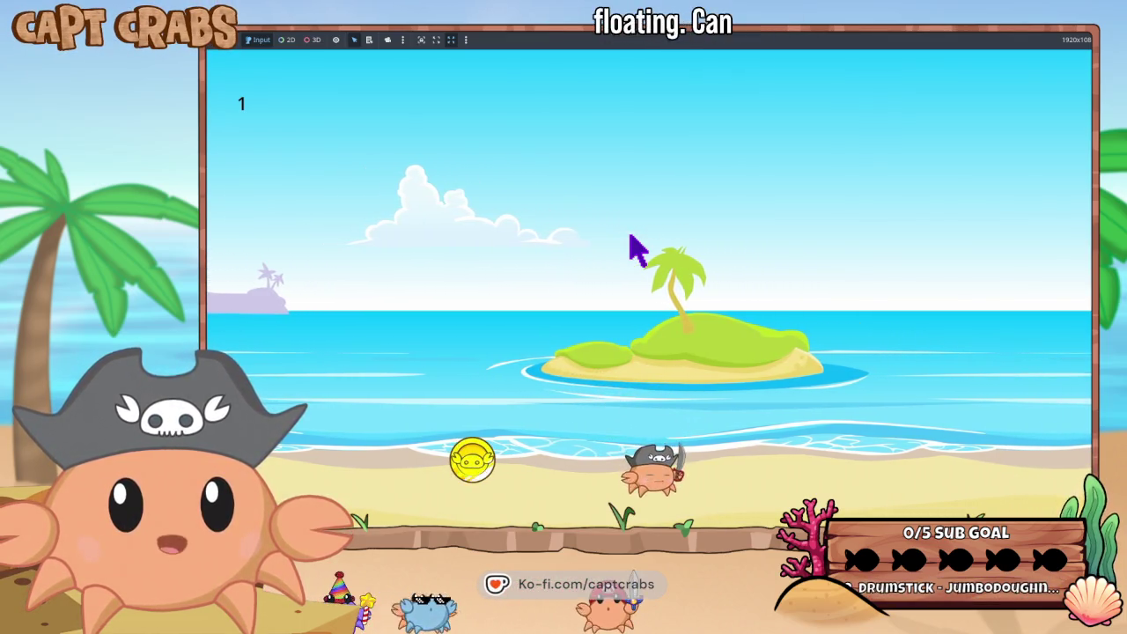
pyautogui.press('Right')
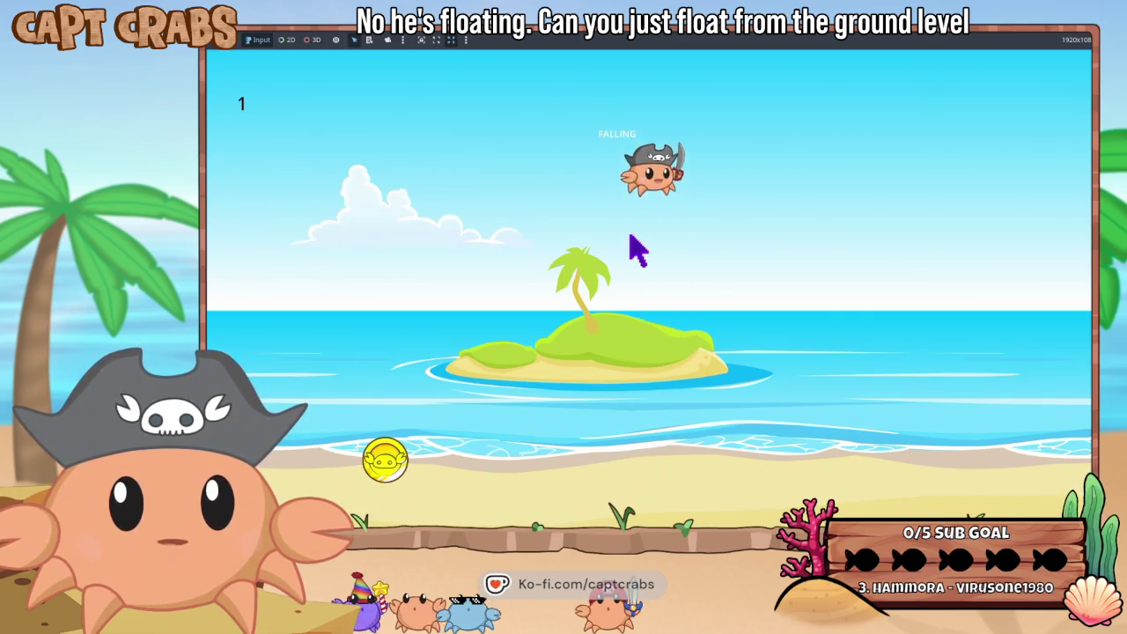
pyautogui.press('Right')
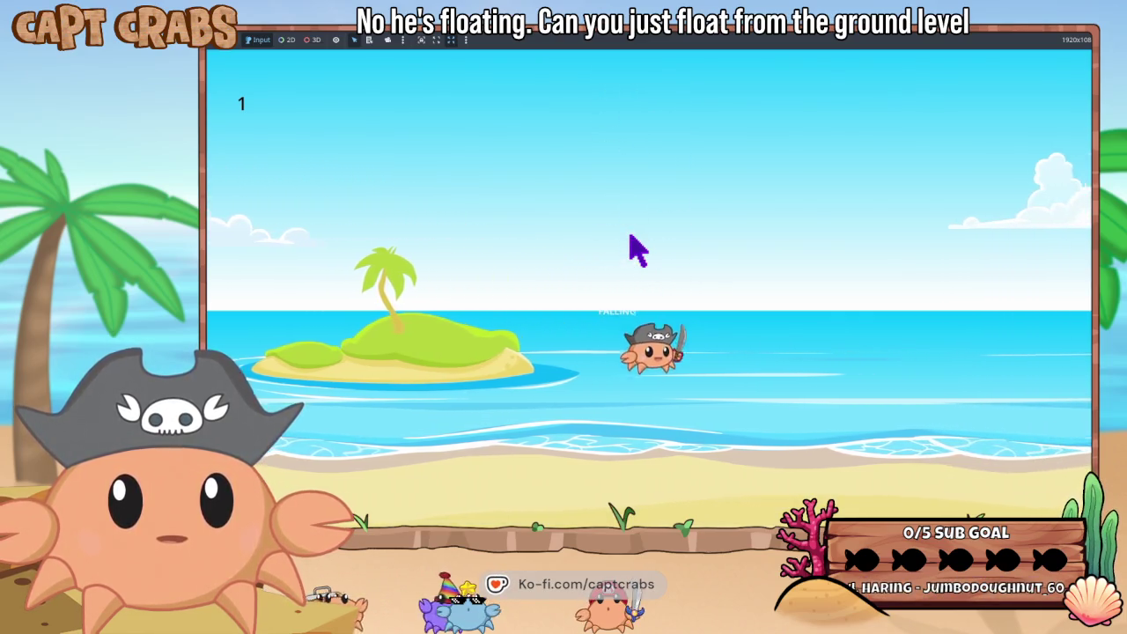
pyautogui.press('Left')
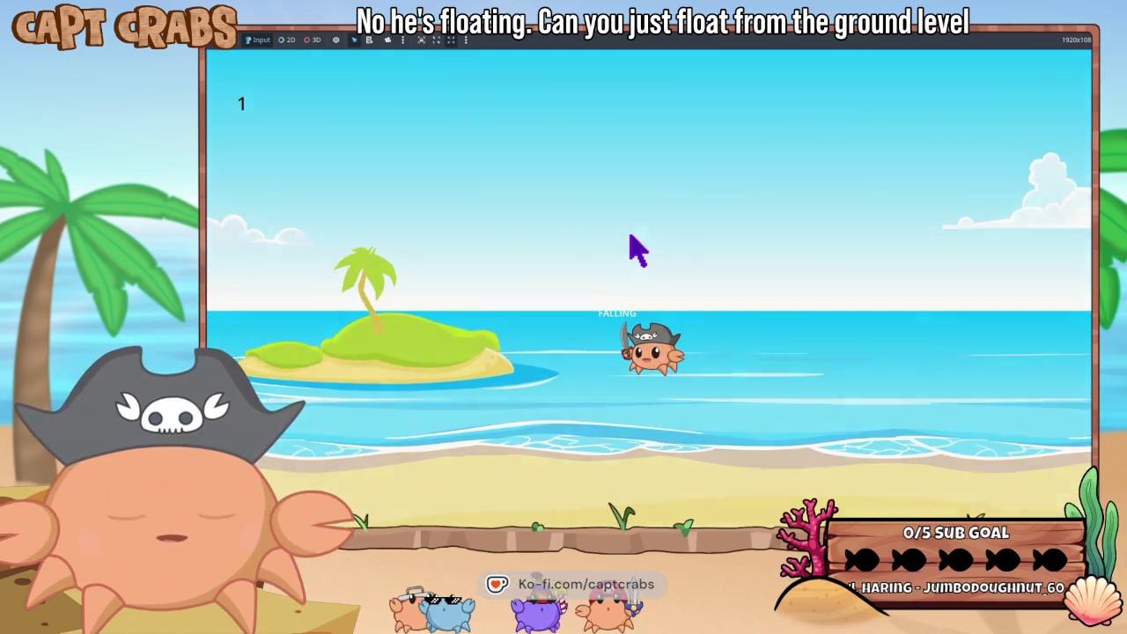
pyautogui.press('Escape')
pyautogui.press('F8')
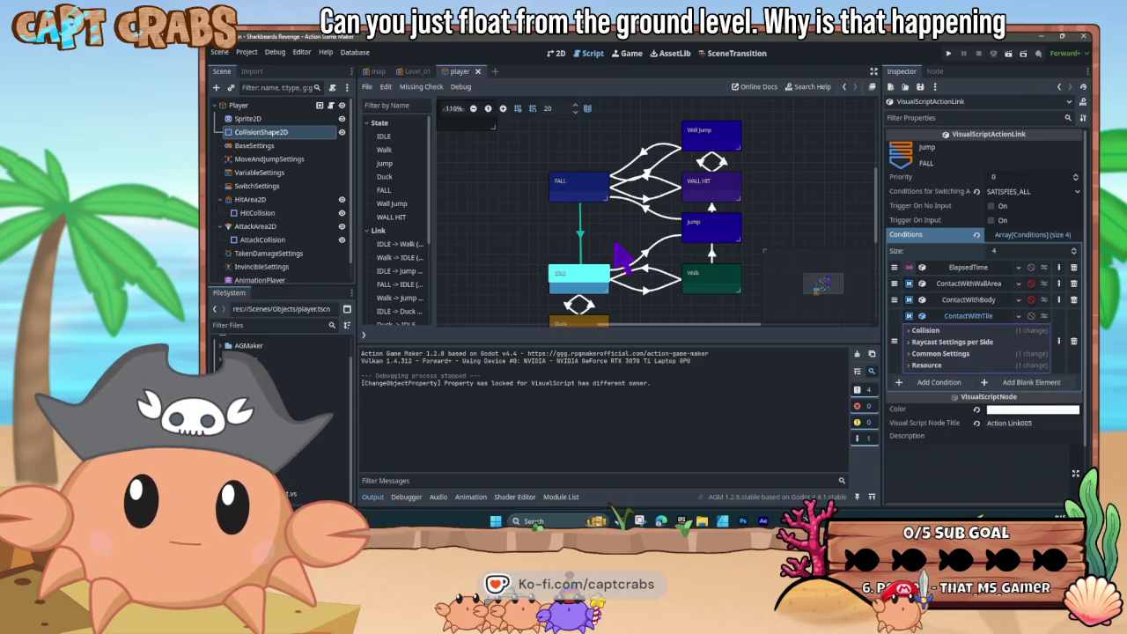
# - Change the player's Variable Jump Input Key from up to A and start a test run
pyautogui.click(319, 107)
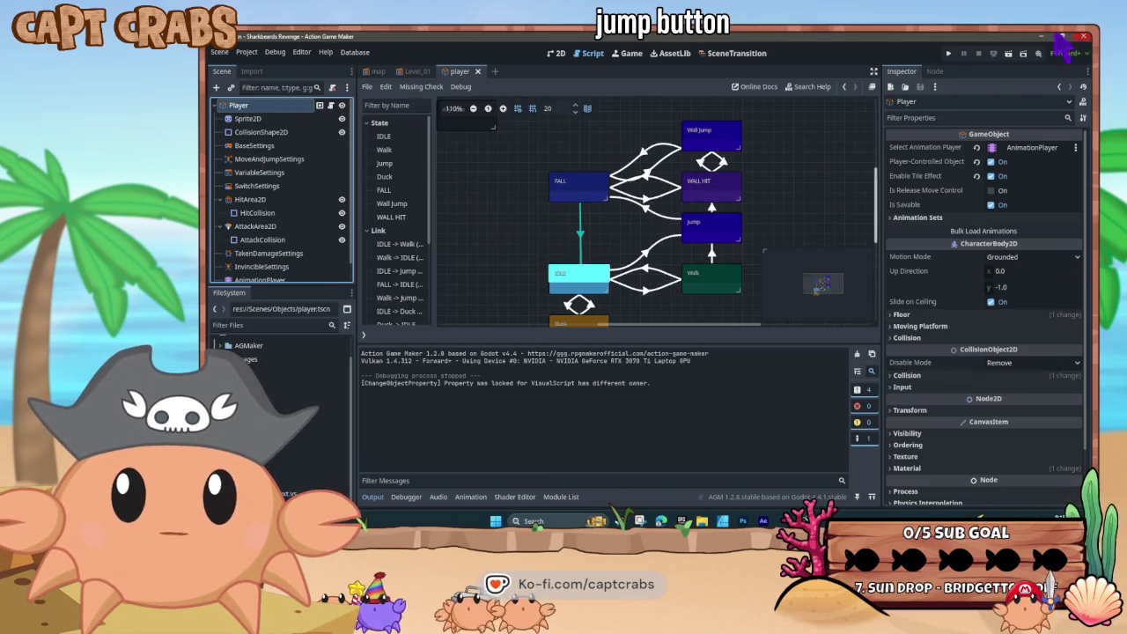
pyautogui.click(283, 157)
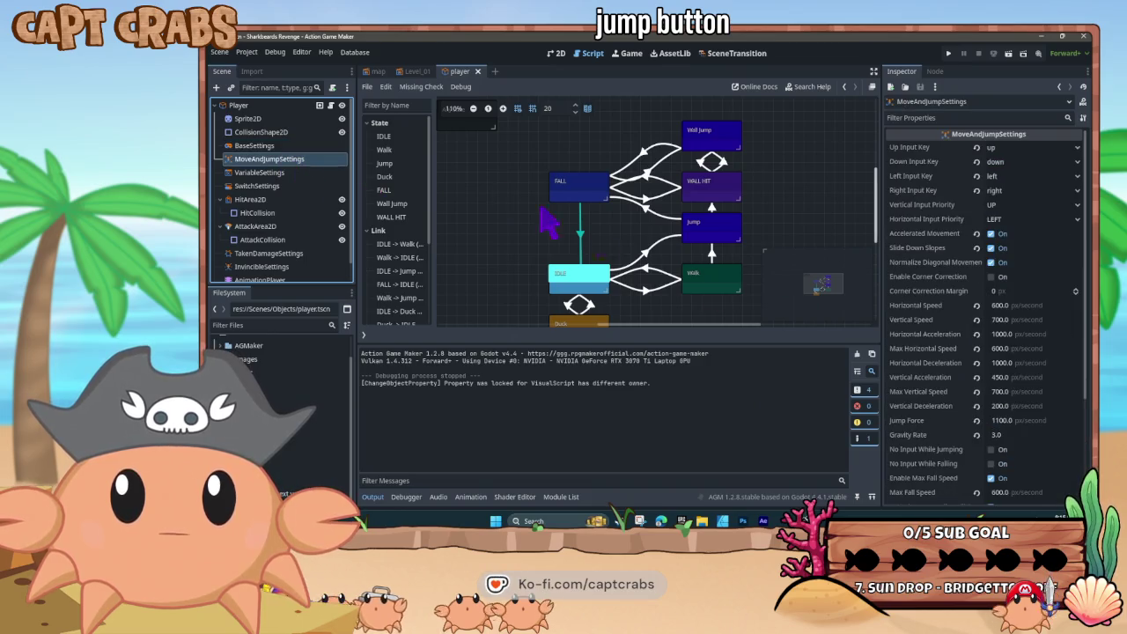
pyautogui.scroll(-10, 963, 396)
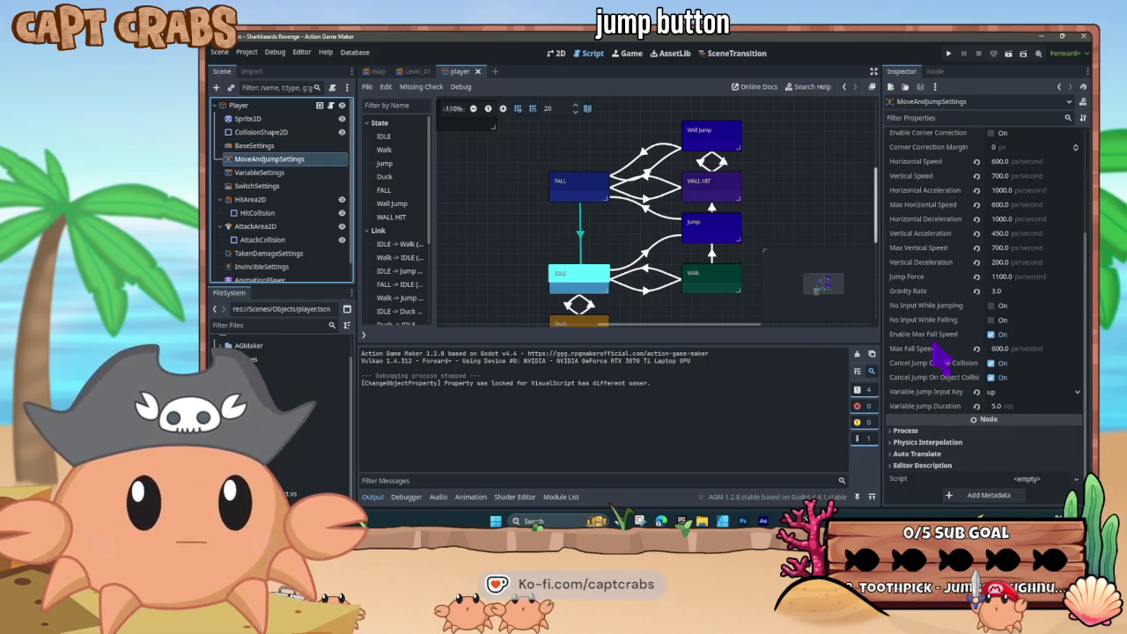
pyautogui.click(1010, 396)
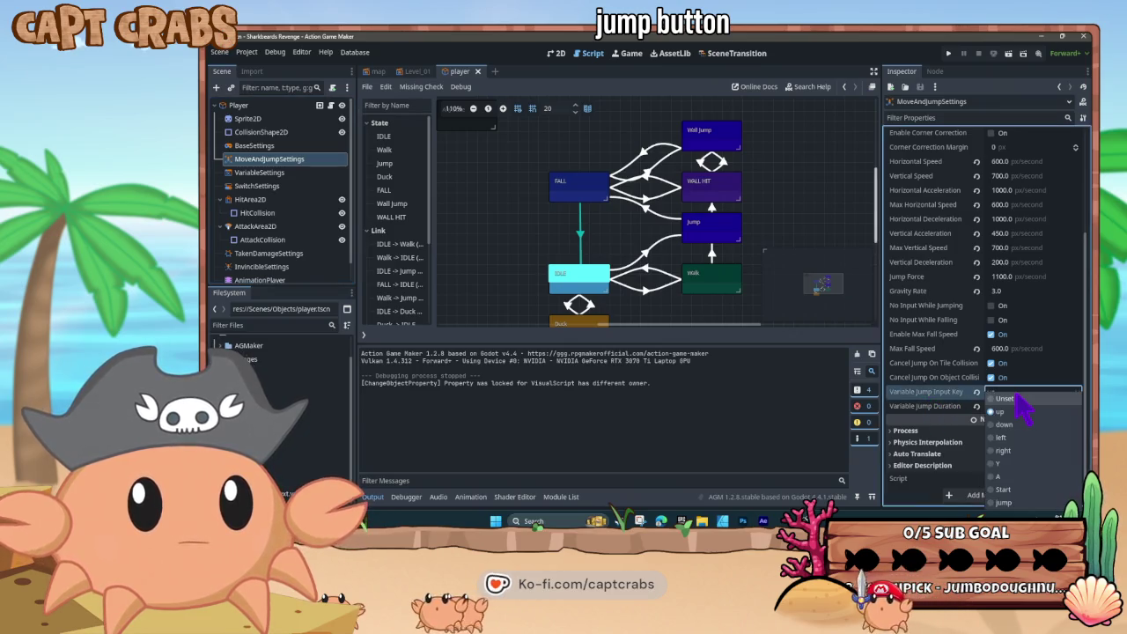
pyautogui.click(1008, 475)
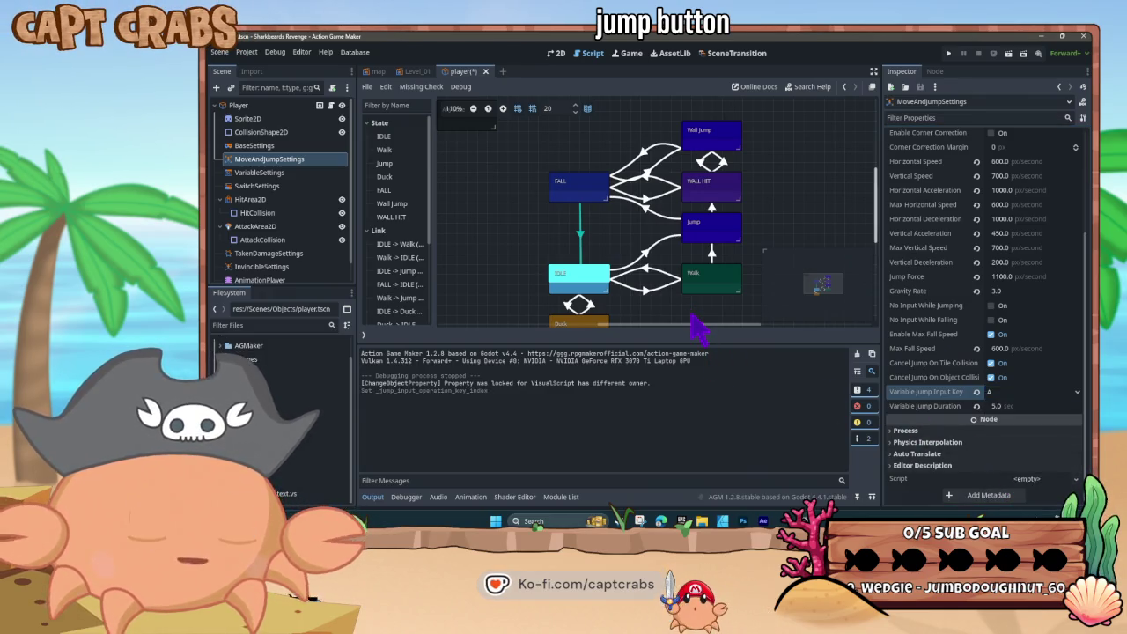
pyautogui.press('F5')
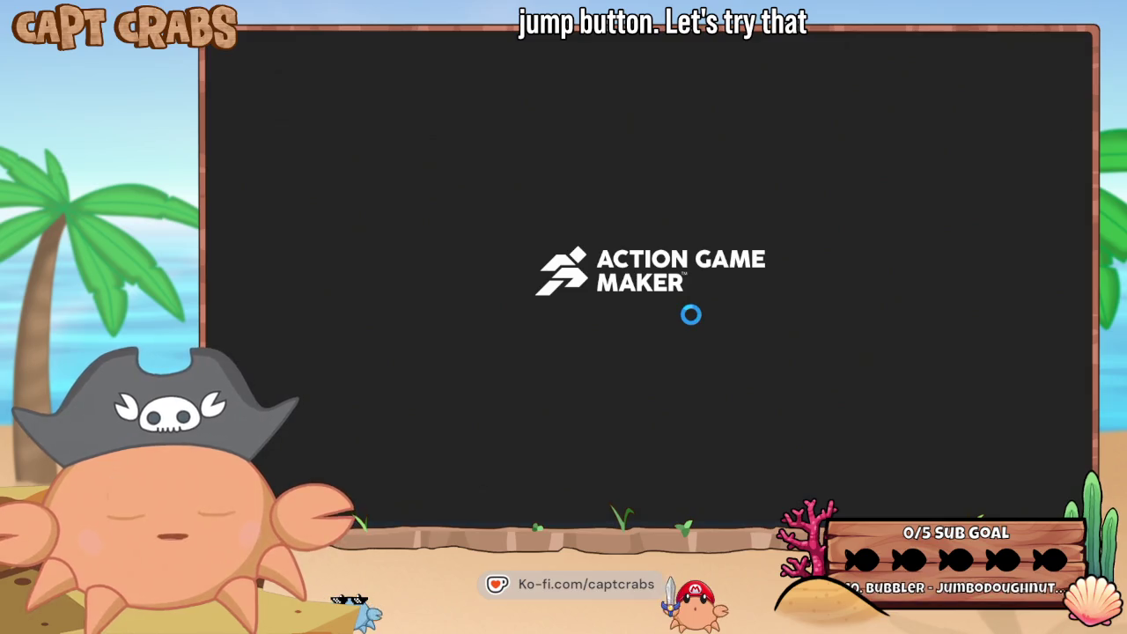
# - Test the A-key jump and walk the crab left to collect a coin
pyautogui.press('a')
pyautogui.press('a')
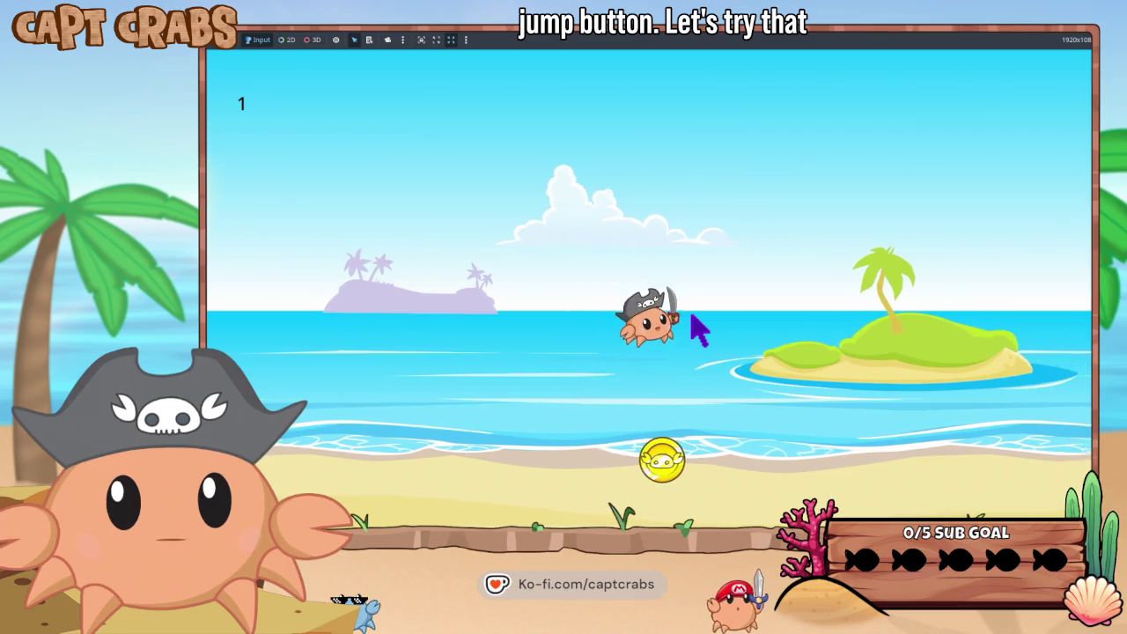
pyautogui.press('space')
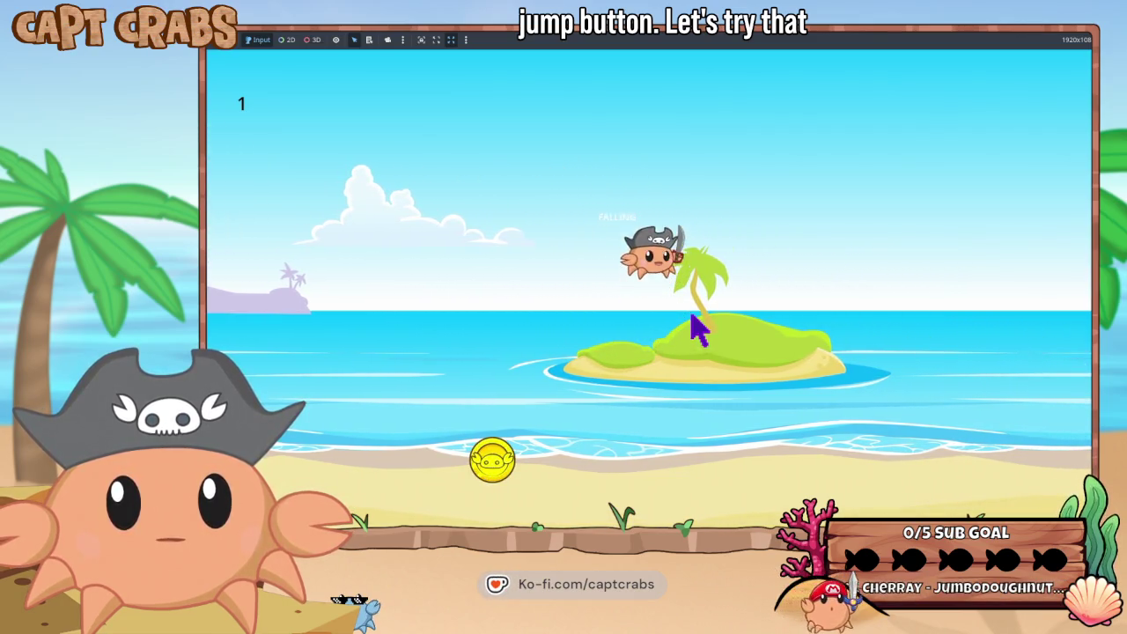
pyautogui.press('Left')
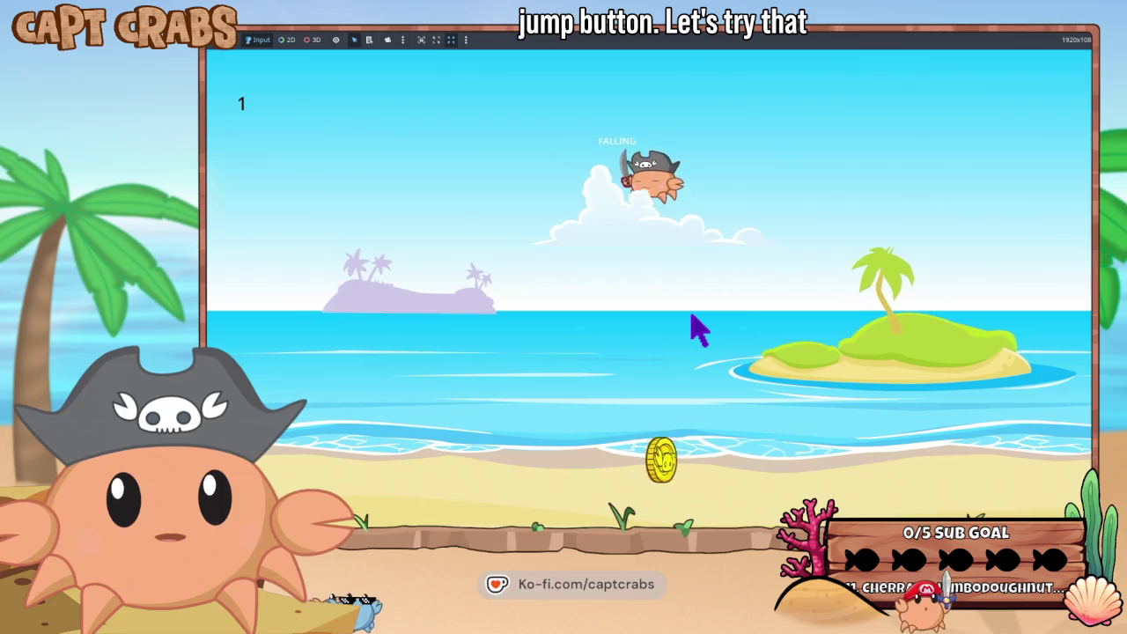
pyautogui.press('Left')
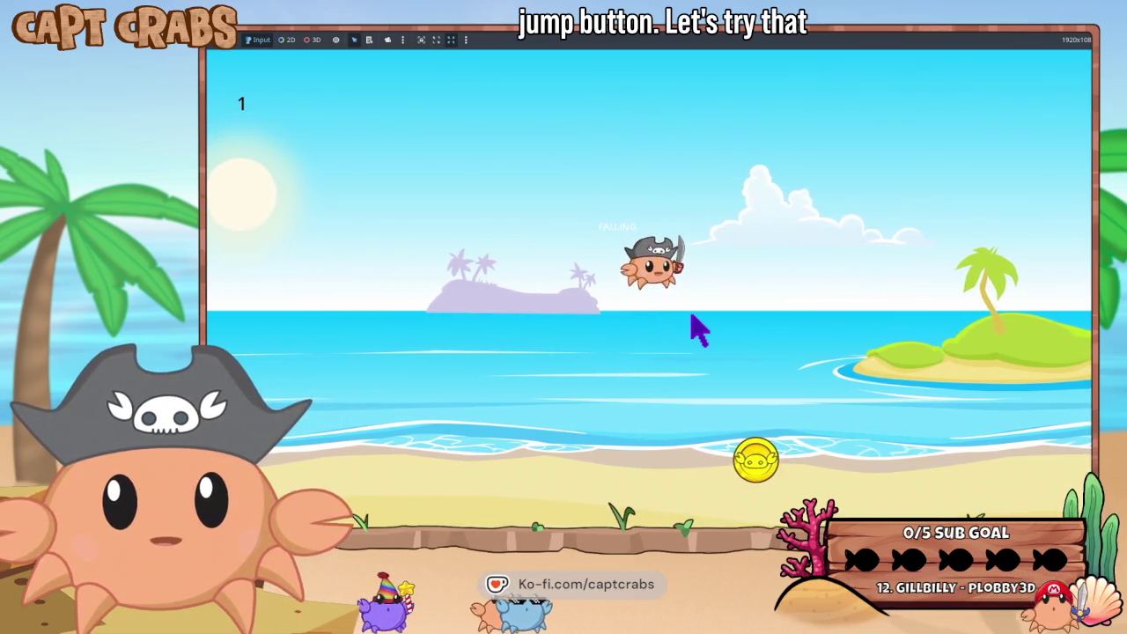
pyautogui.press('Left')
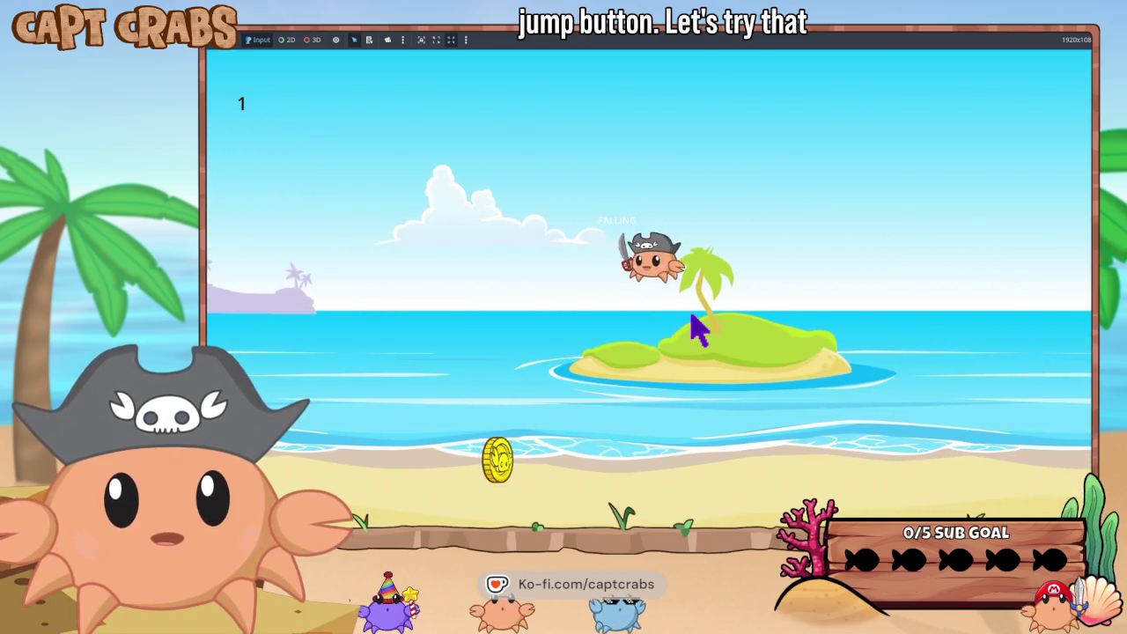
pyautogui.press('Left')
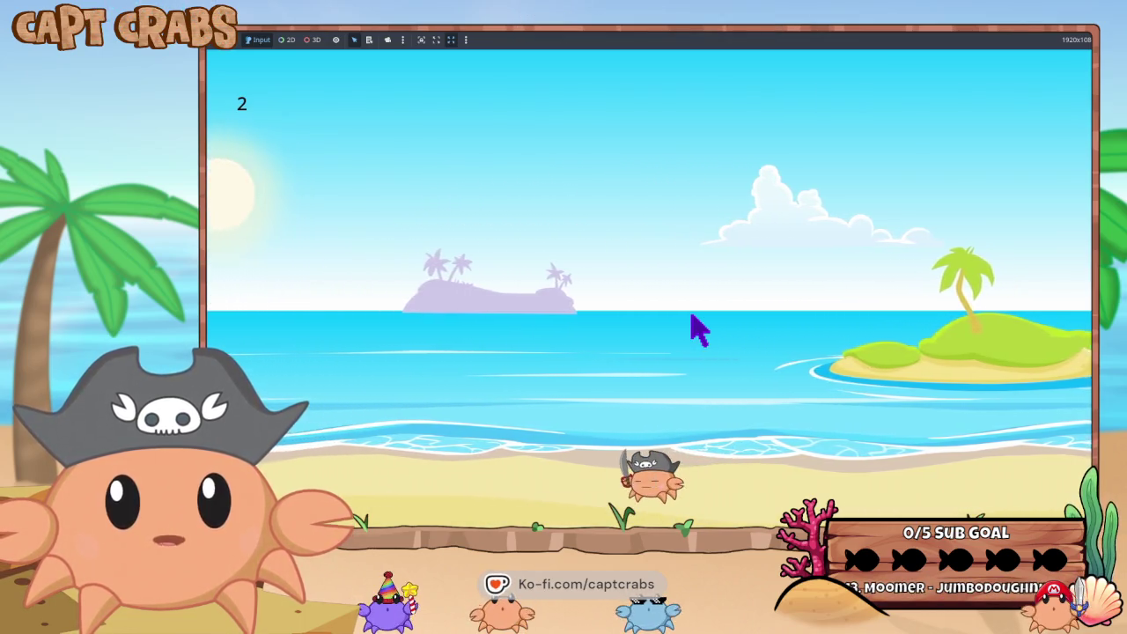
pyautogui.press('Left')
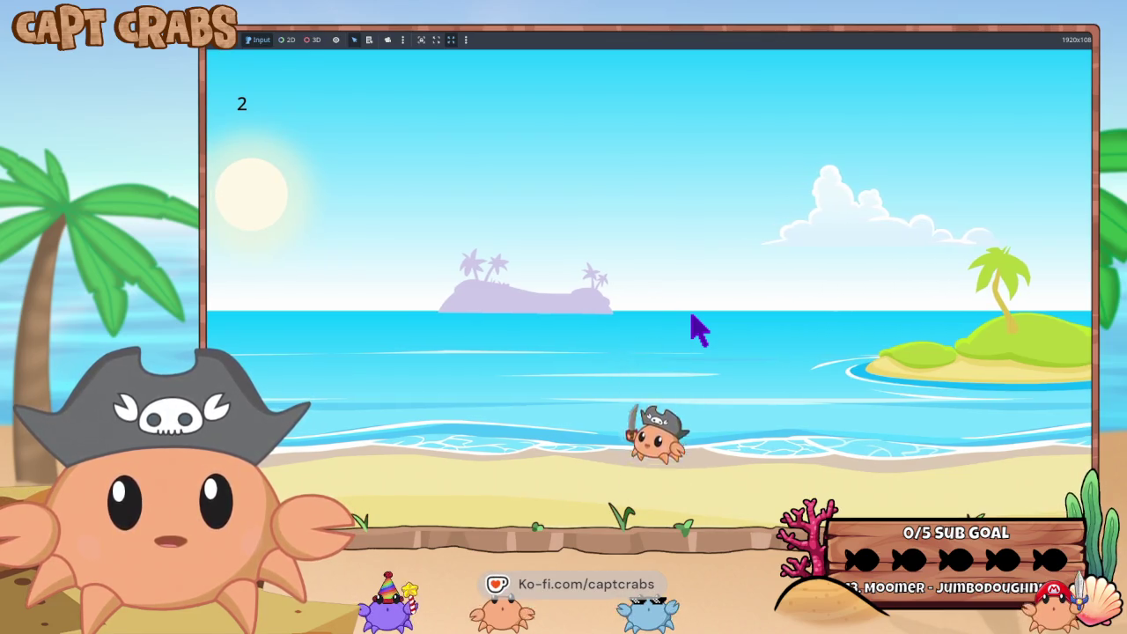
# - Jump the crab back and forth to the right and left across the beach
pyautogui.press('Right')
pyautogui.press('space')
pyautogui.press('space')
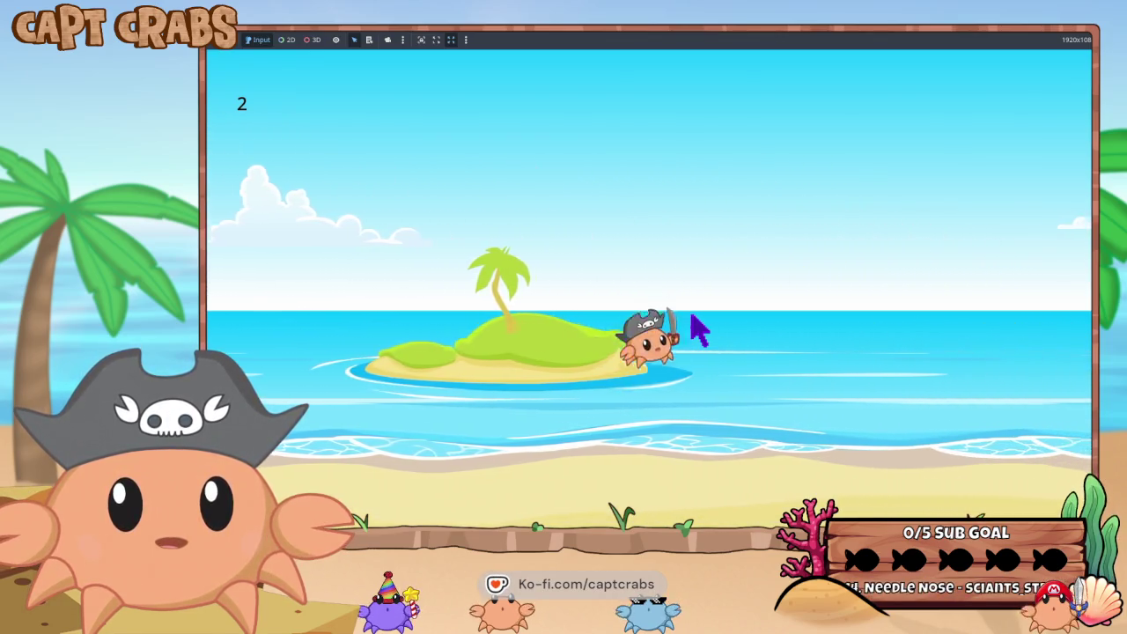
pyautogui.press('Left')
pyautogui.press('space')
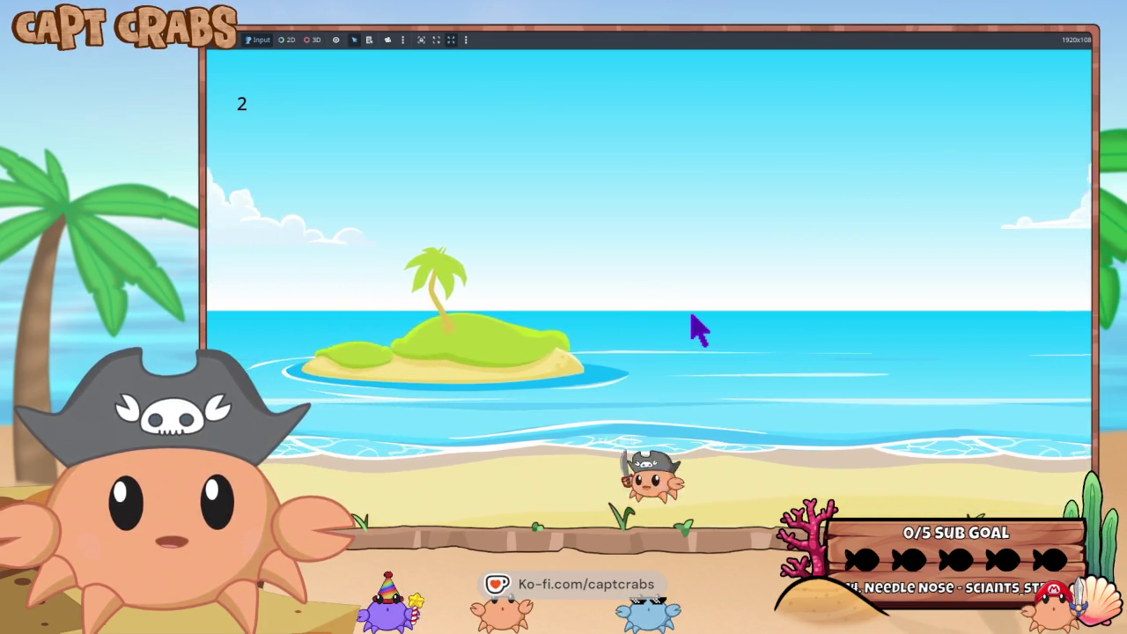
pyautogui.press('space')
pyautogui.press('space')
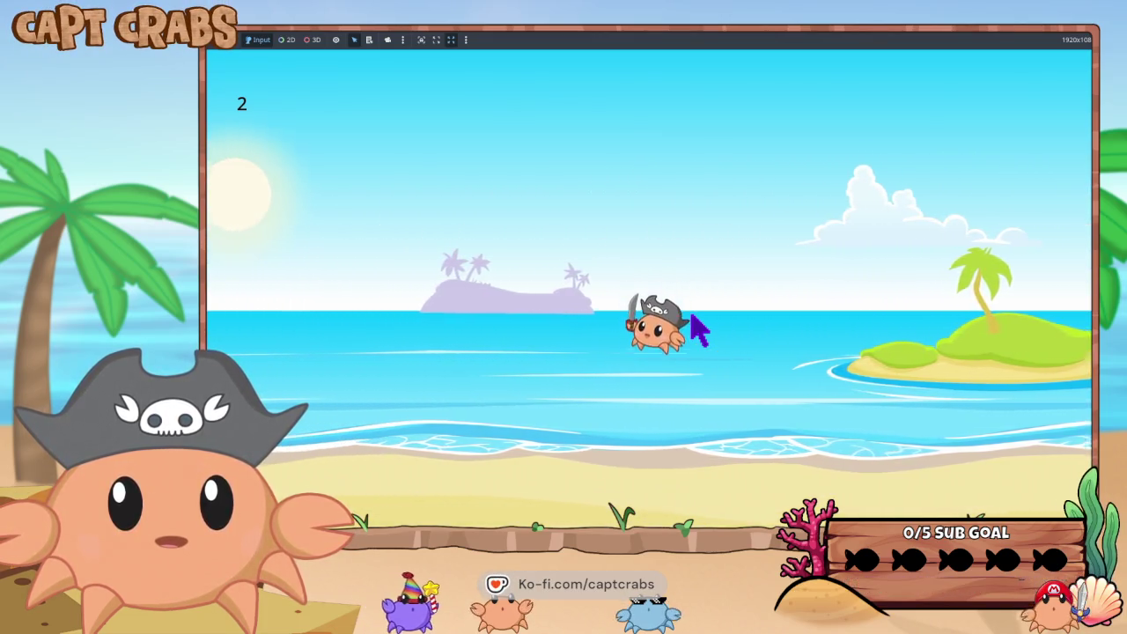
pyautogui.press('space')
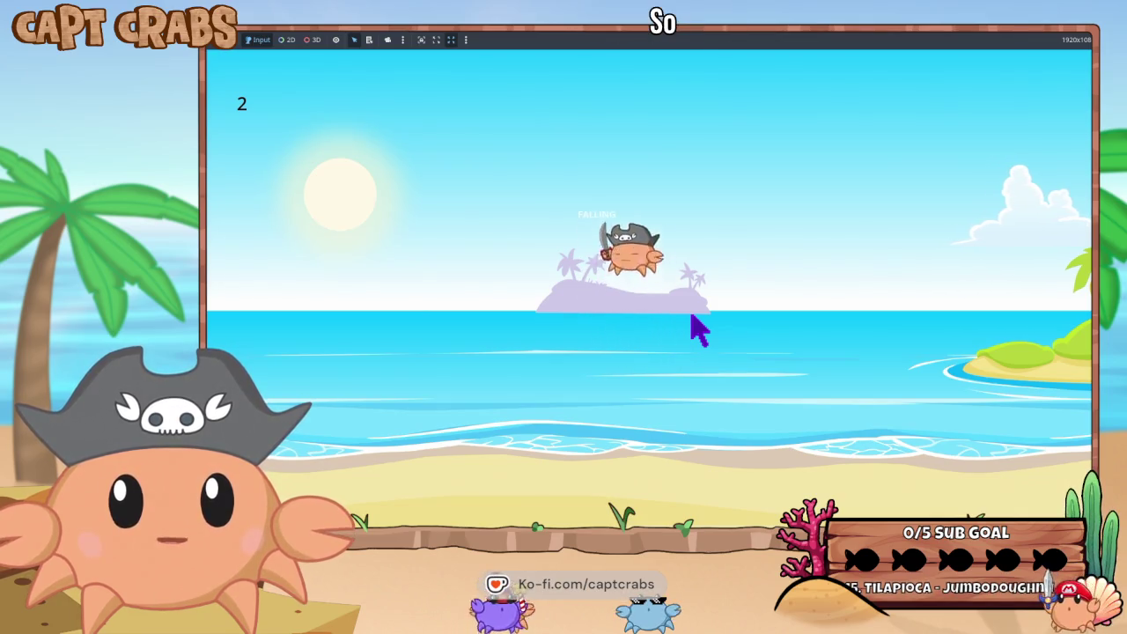
pyautogui.press('Right')
pyautogui.press('Up')
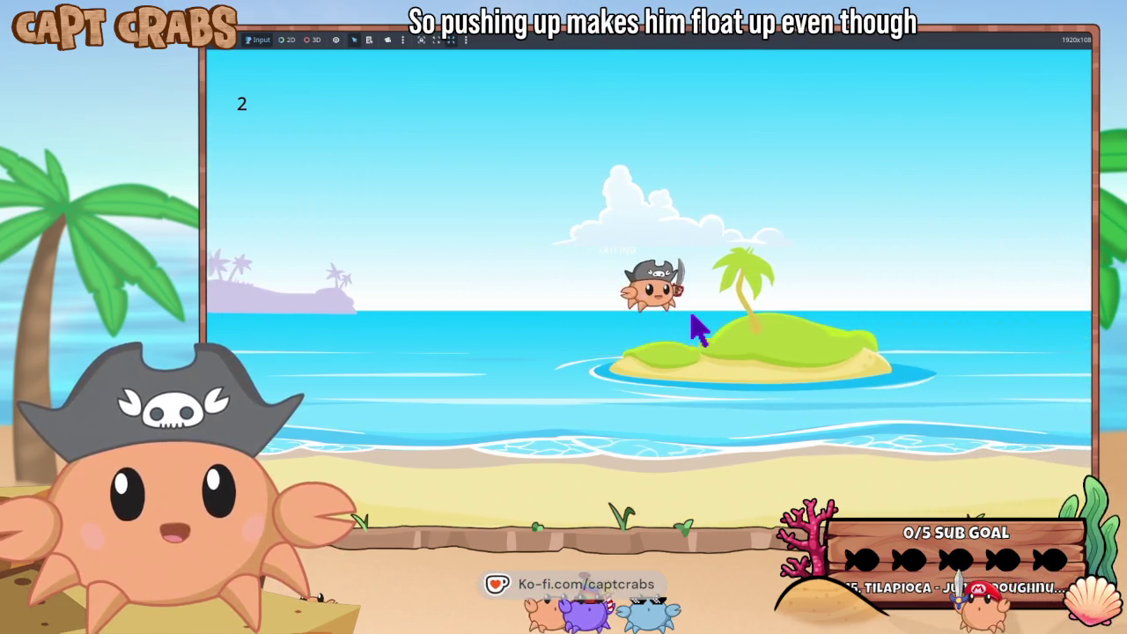
# - Check whether the crab still floats, then pause and exit the test run
pyautogui.press('Left')
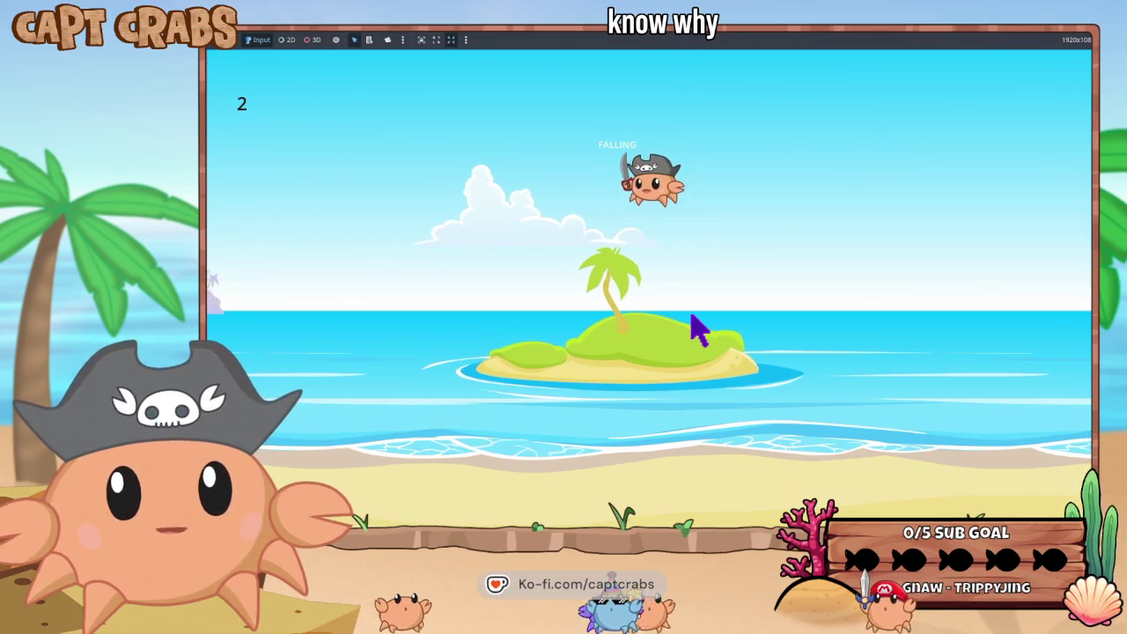
pyautogui.press('Right')
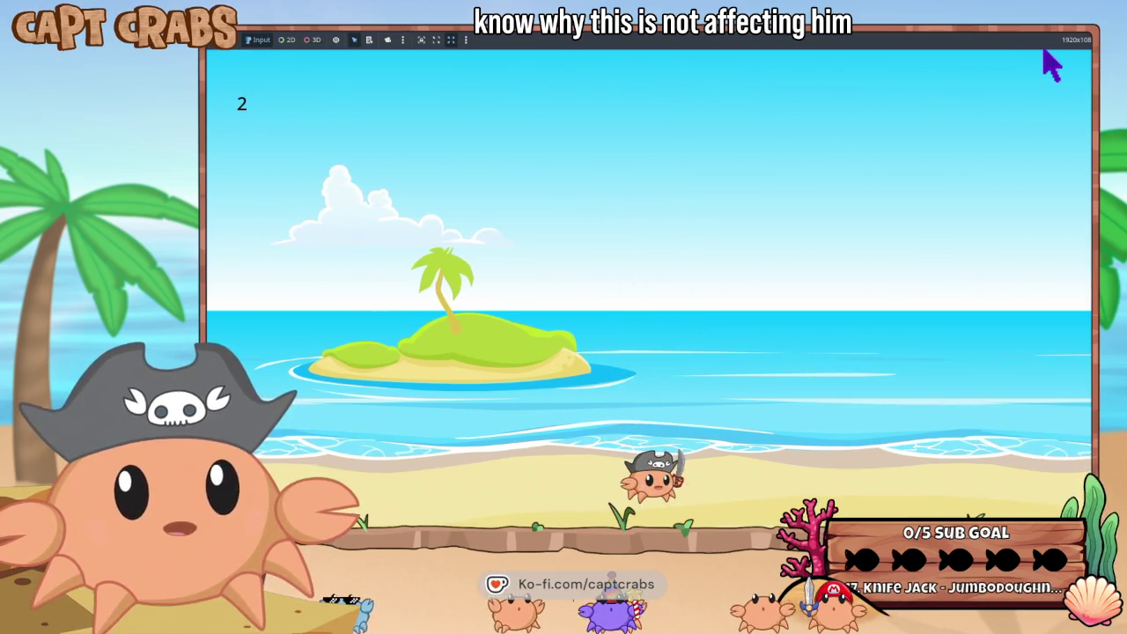
pyautogui.press('Escape')
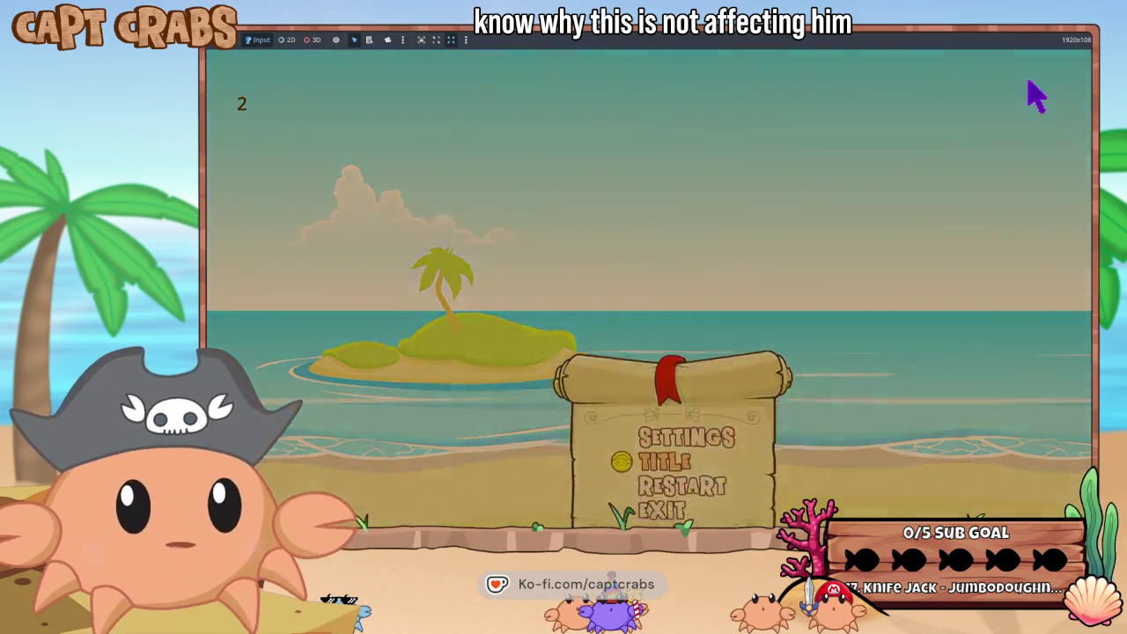
pyautogui.press('Down')
pyautogui.press('Down')
pyautogui.press('Return')
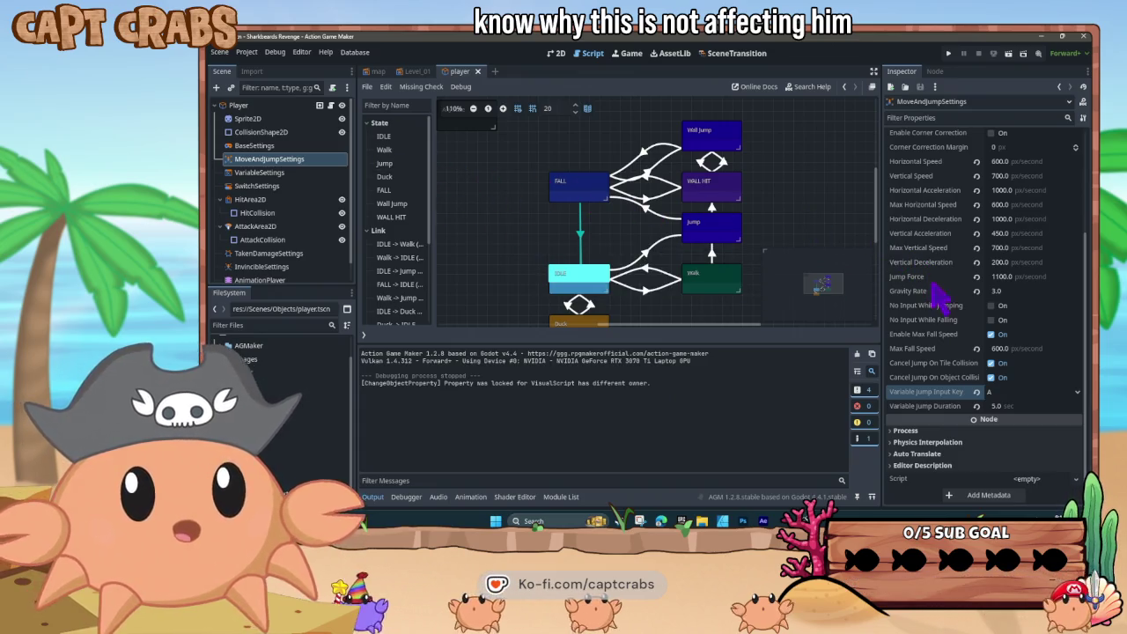
# - Turn off Accelerated Movement and Normalize Diagonal Movement, then start a test run
pyautogui.scroll(3, 938, 295)
pyautogui.scroll(2, 938, 330)
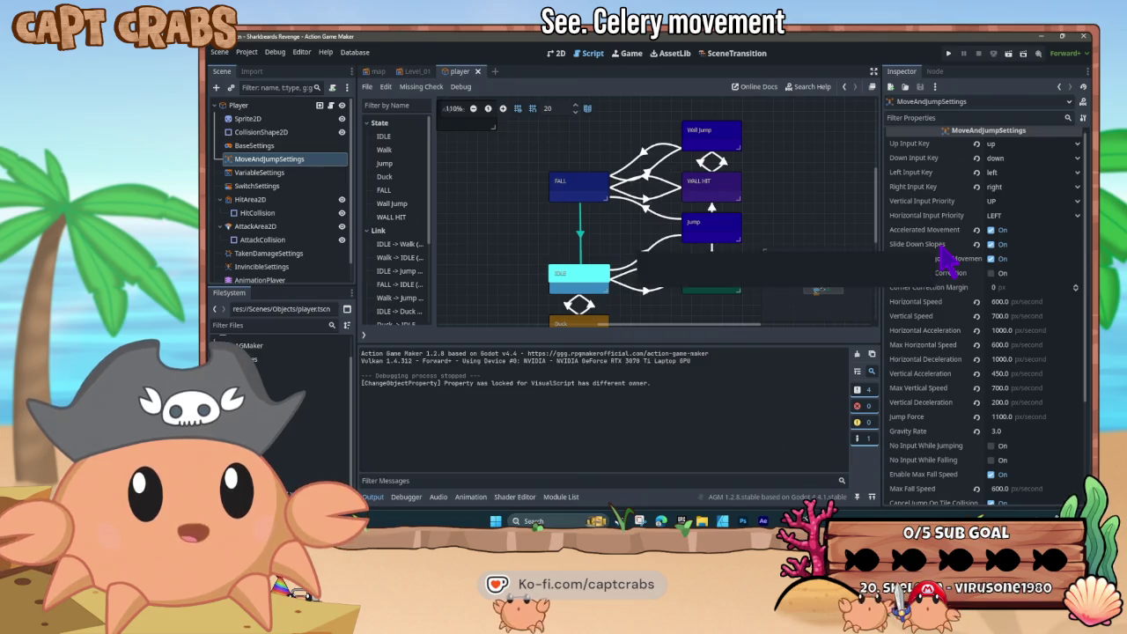
pyautogui.click(991, 230)
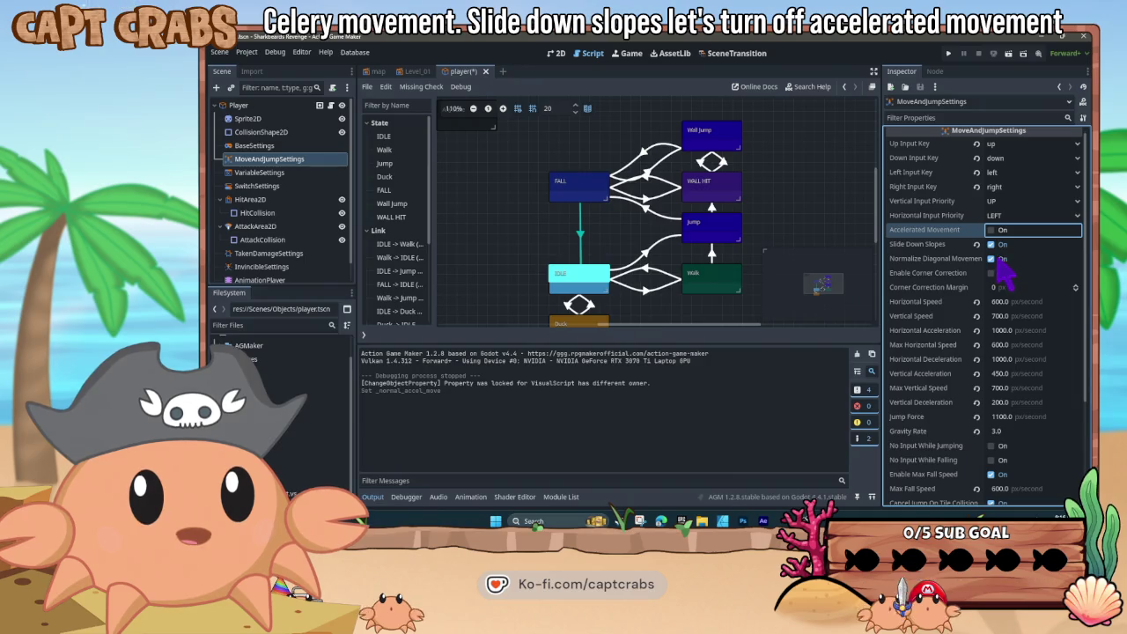
pyautogui.click(992, 258)
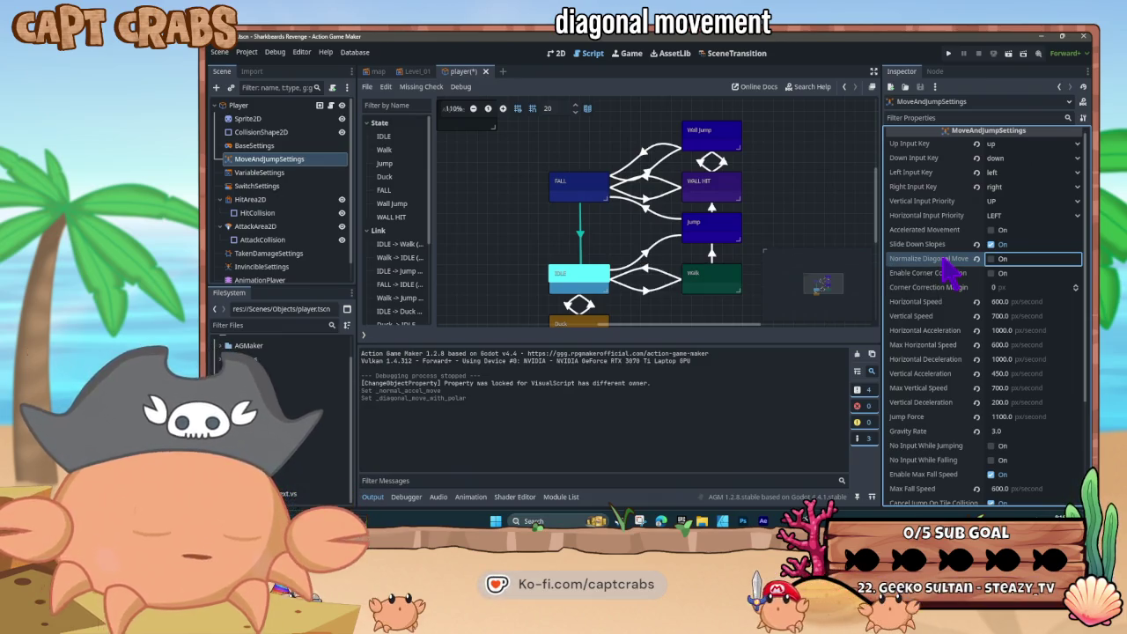
pyautogui.press('F5')
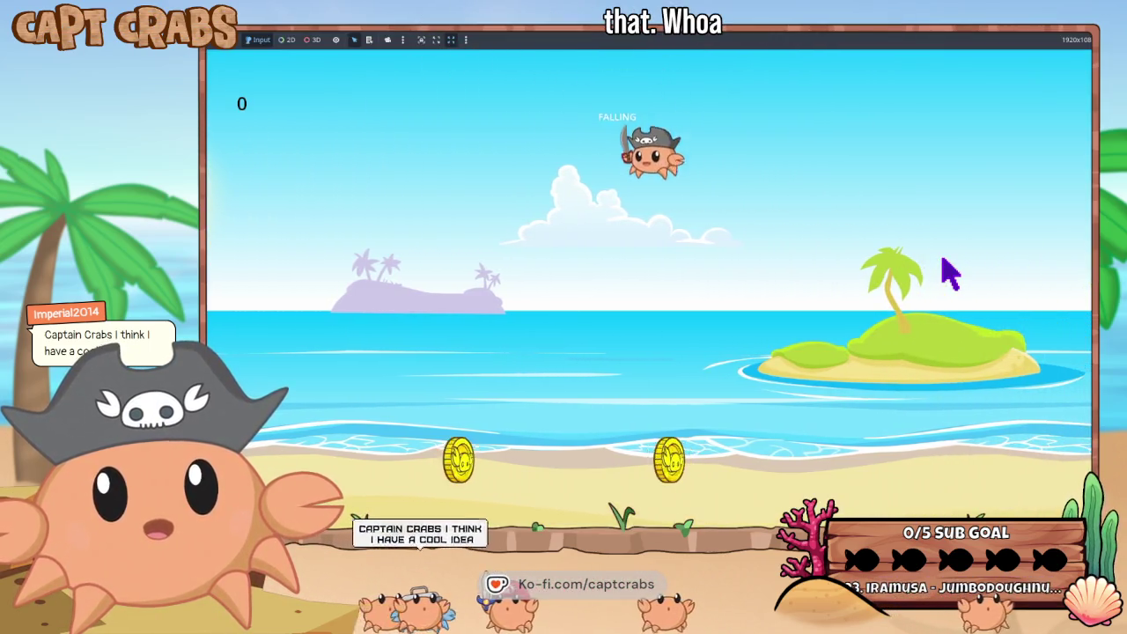
# - Walk and jump the crab left to collect two coins, then quit the test run
pyautogui.press('Left')
pyautogui.press('space')
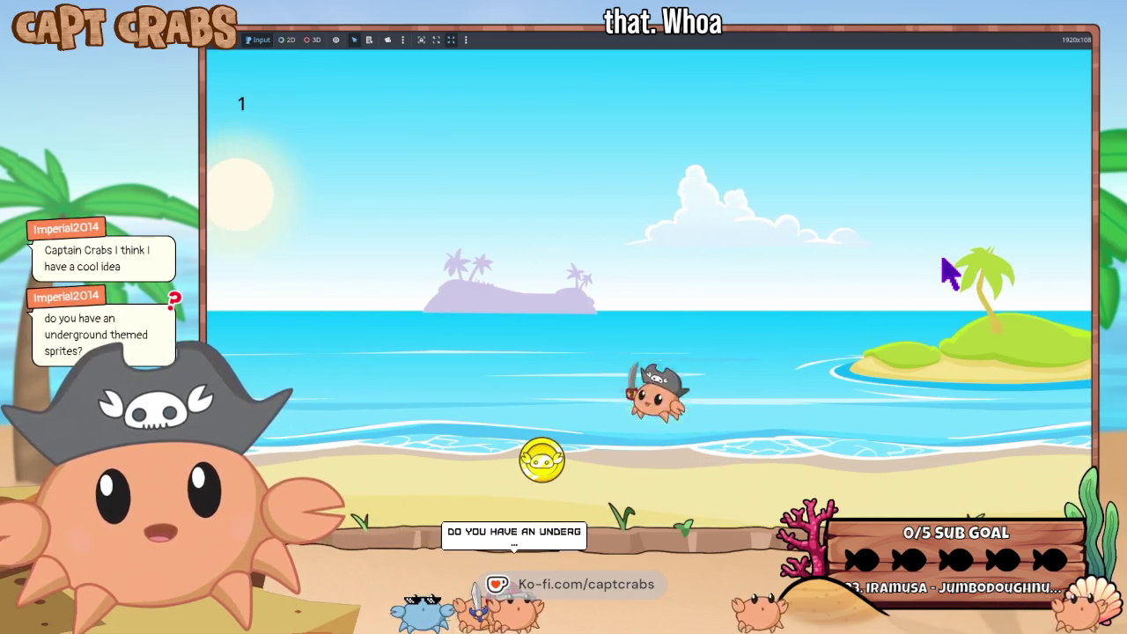
pyautogui.press('Left')
pyautogui.press('space')
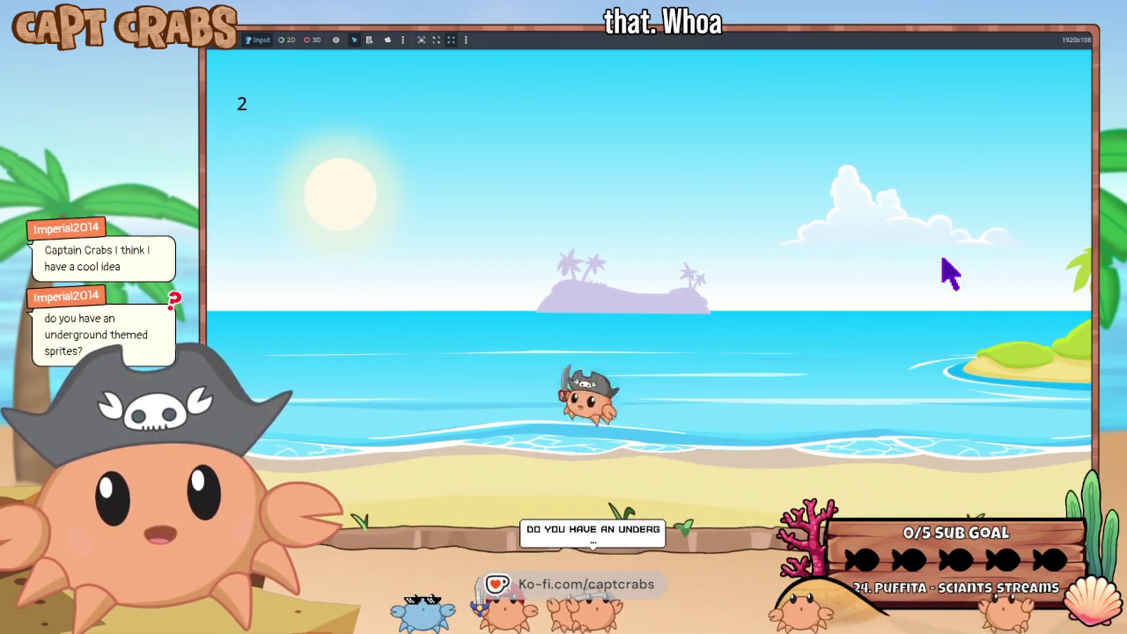
pyautogui.press('Right')
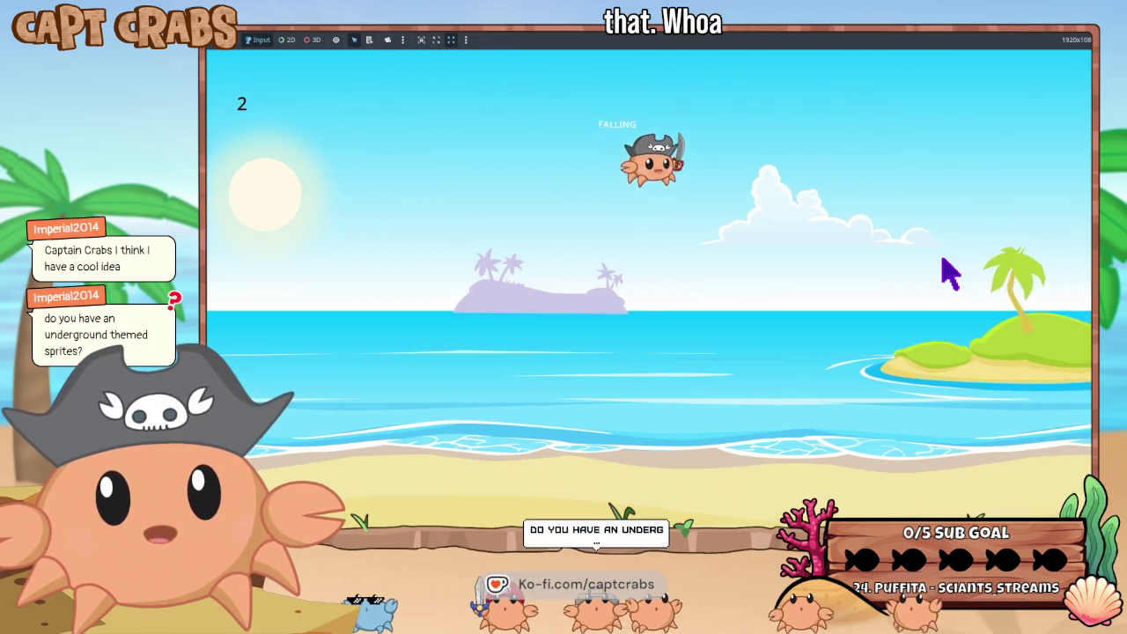
pyautogui.press('Escape')
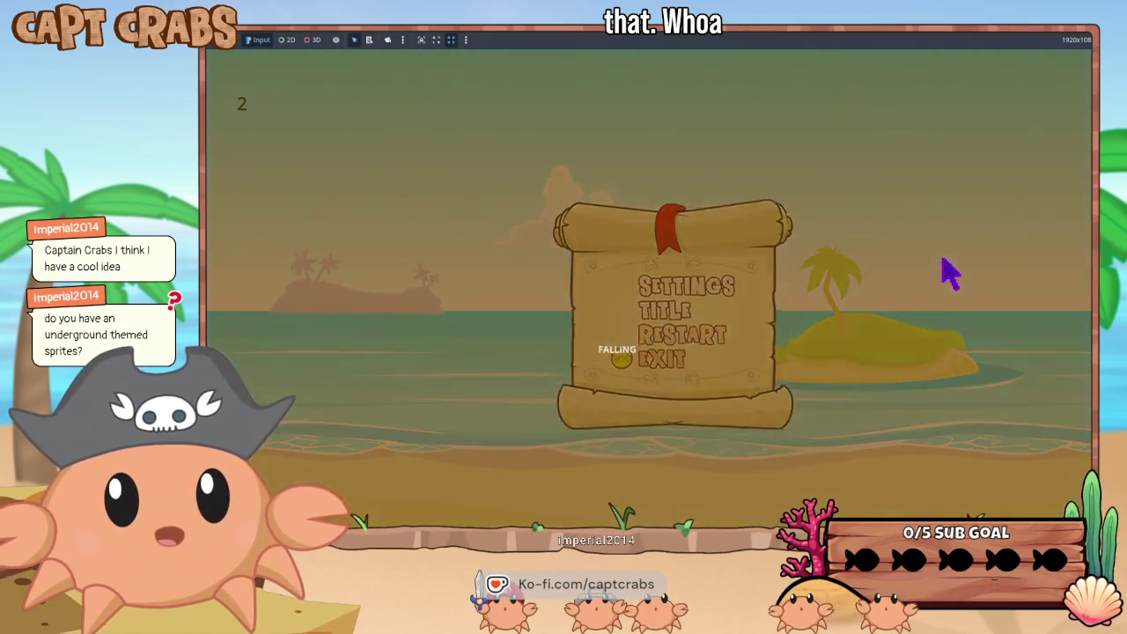
pyautogui.press('F8')
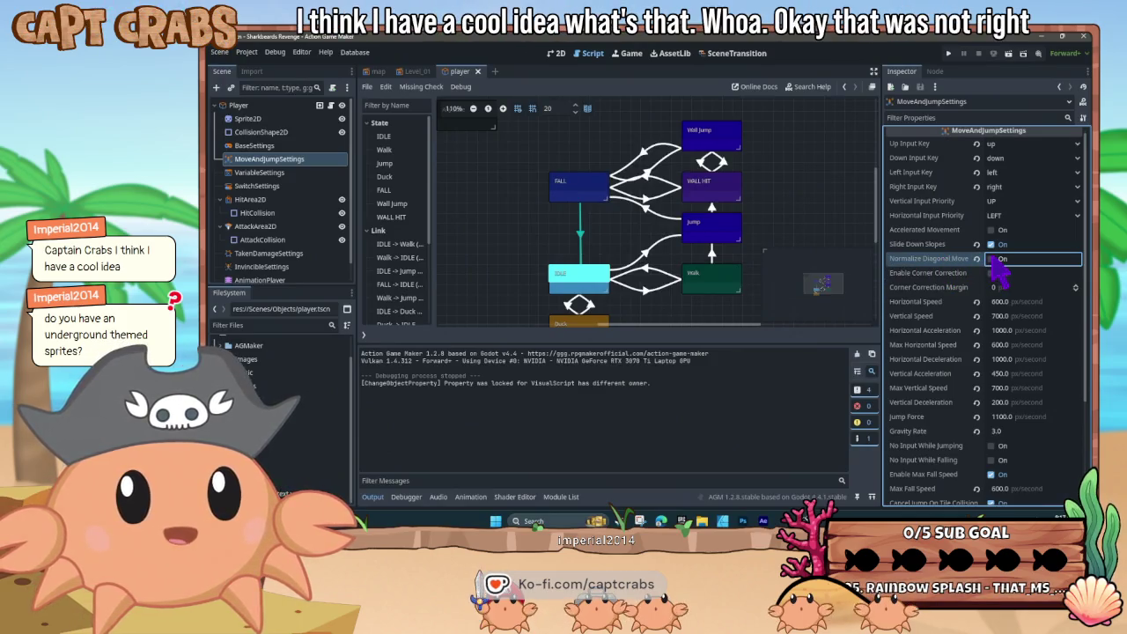
# - Re-enable Accelerated Movement, then save the scene and run the game
pyautogui.click(992, 231)
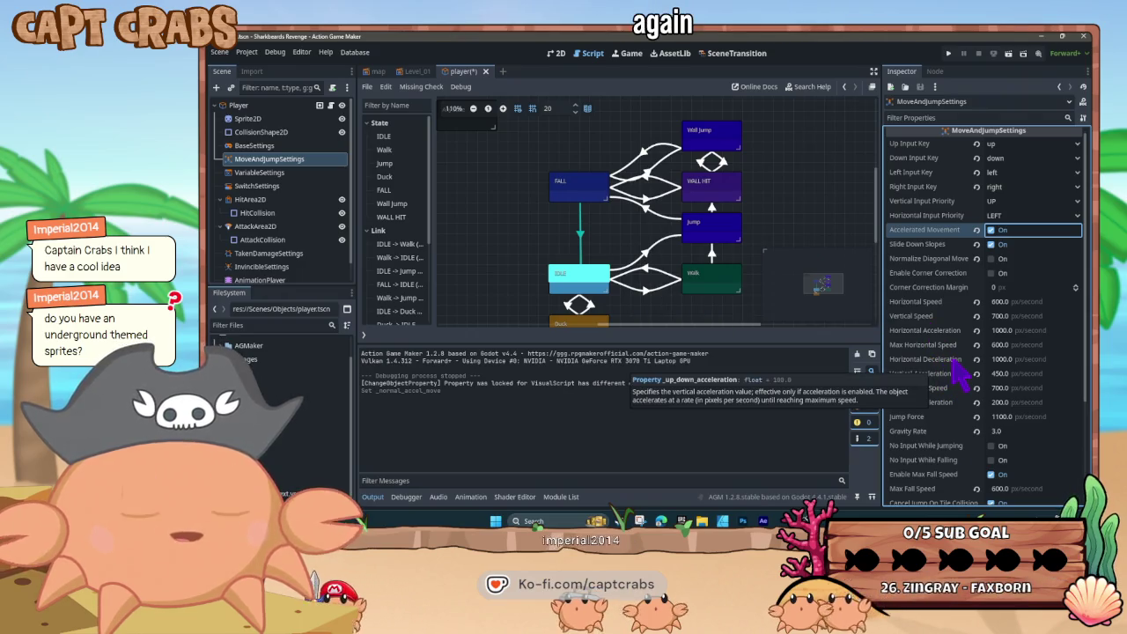
pyautogui.press('F5')
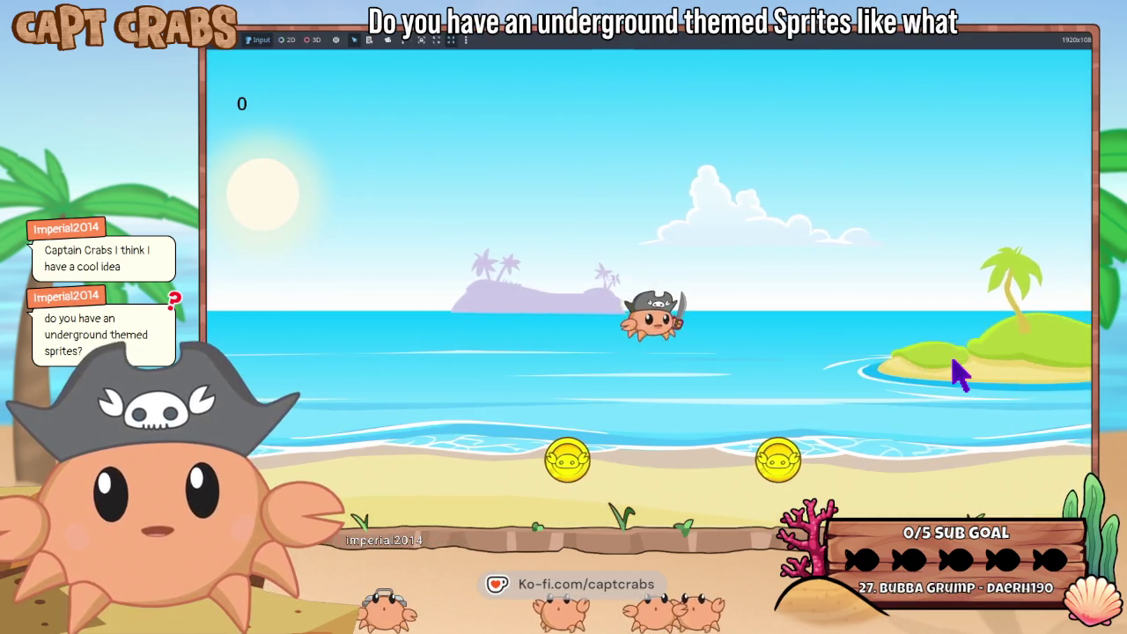
# - Jump the crab four times to watch its fall, then quit back to the editor
pyautogui.press('space')
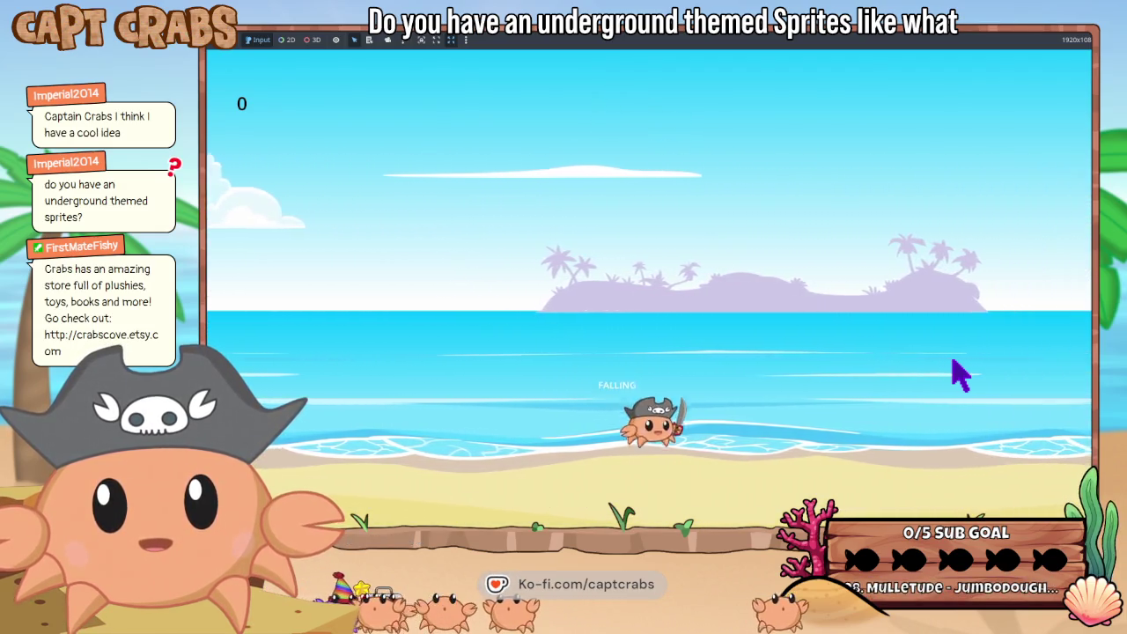
pyautogui.press('space')
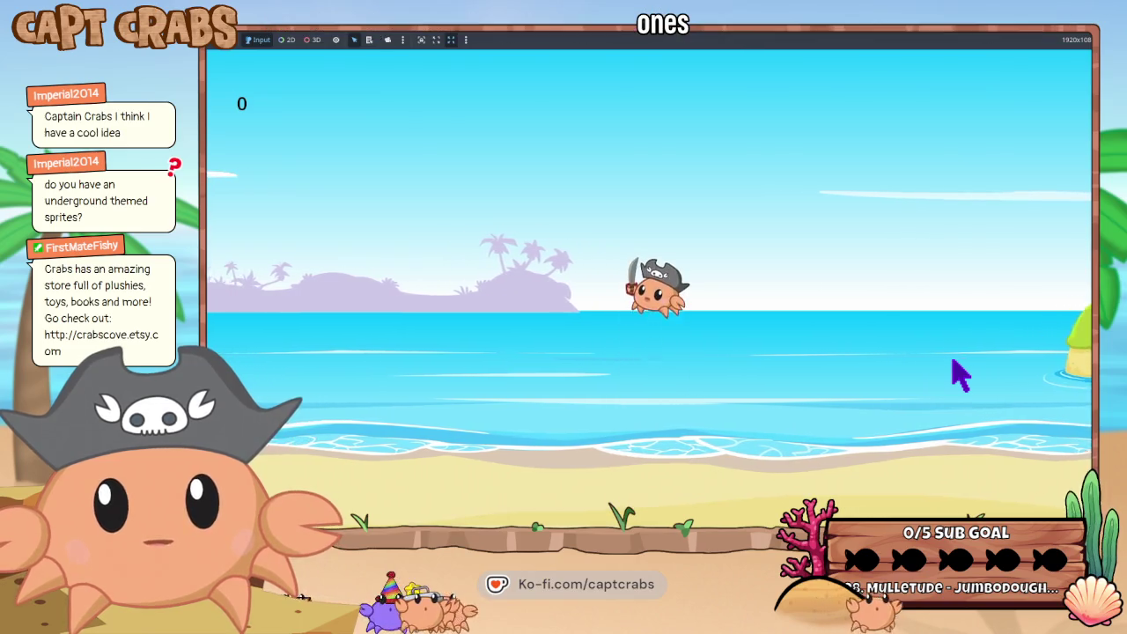
pyautogui.press('space')
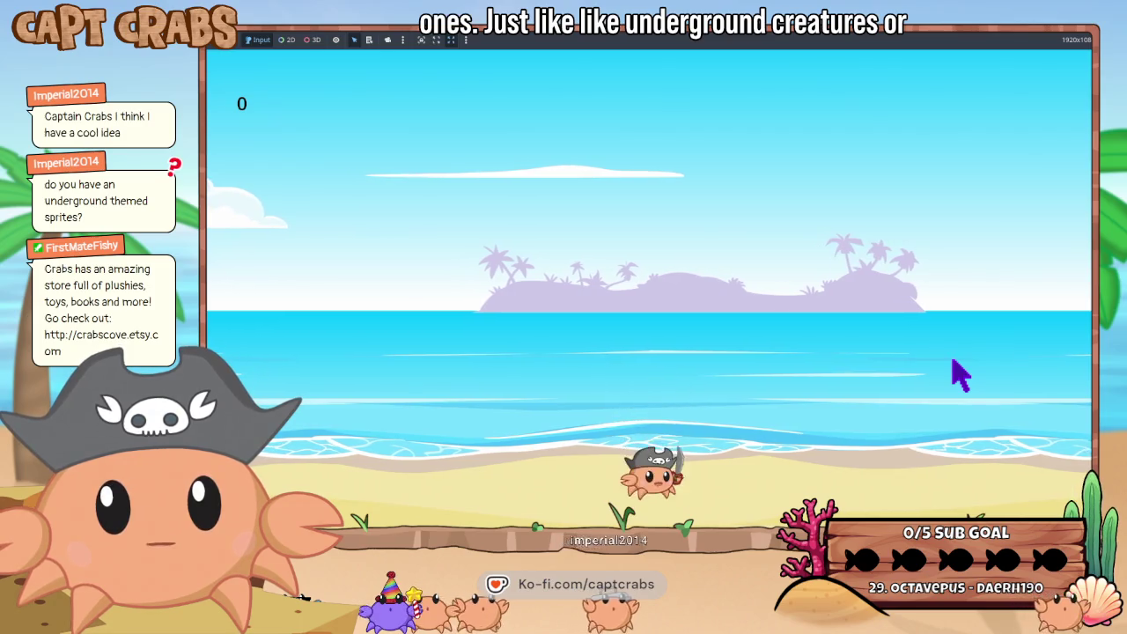
pyautogui.press('space')
pyautogui.press('space')
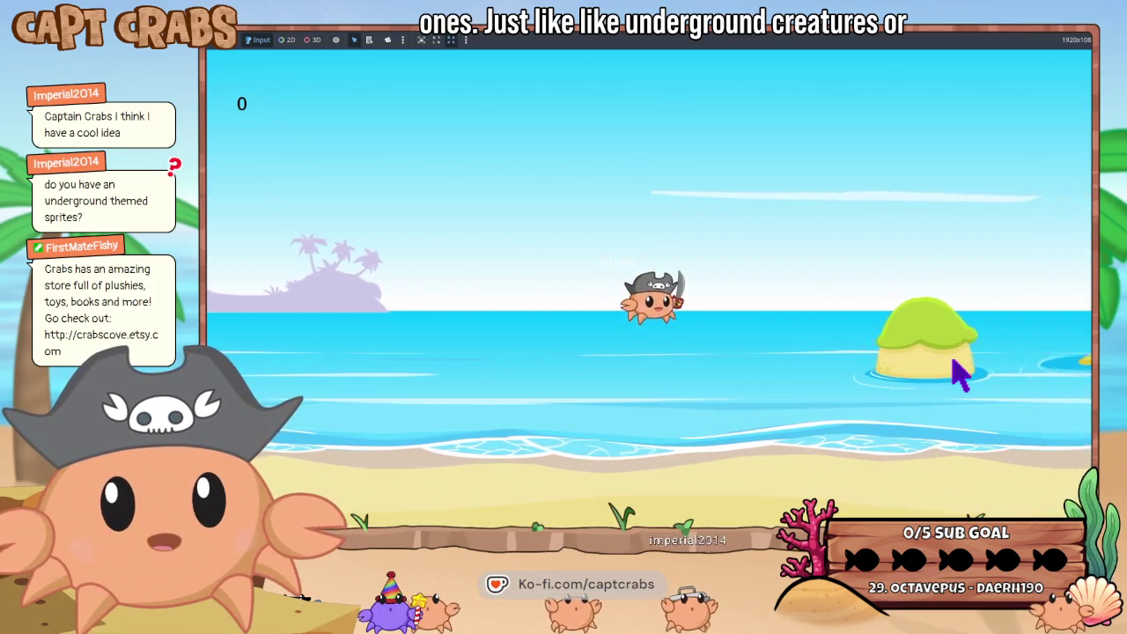
pyautogui.press('Escape')
pyautogui.press('F8')
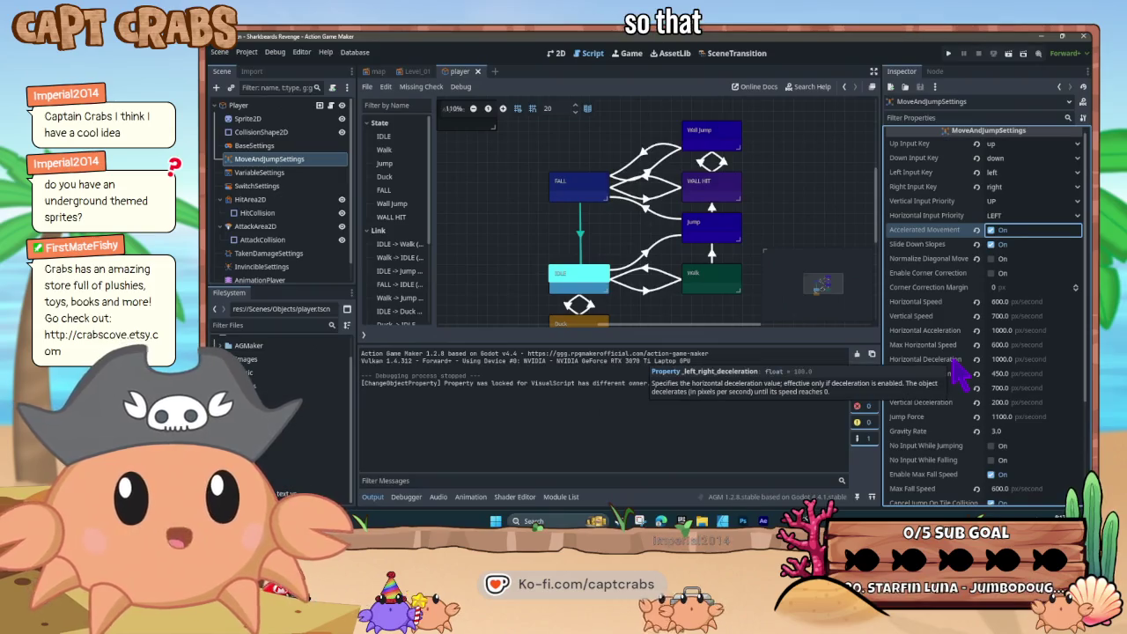
# - Re-enable Normalize Diagonal Movement and turn on Corner Correction with a 1 px margin
pyautogui.click(993, 259)
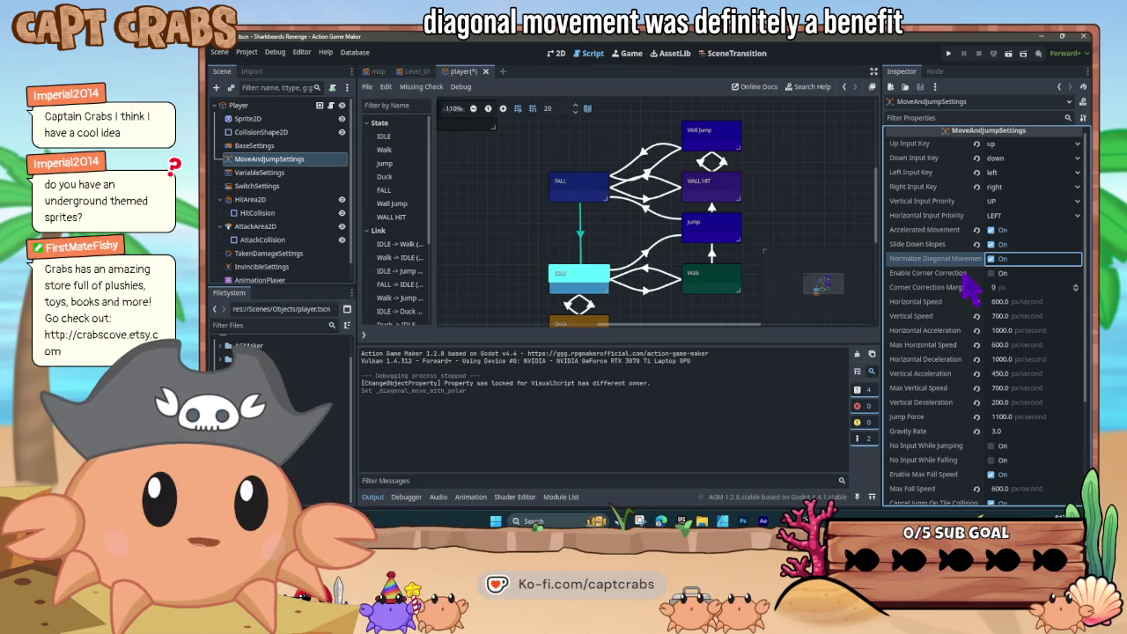
pyautogui.moveTo(965, 276)
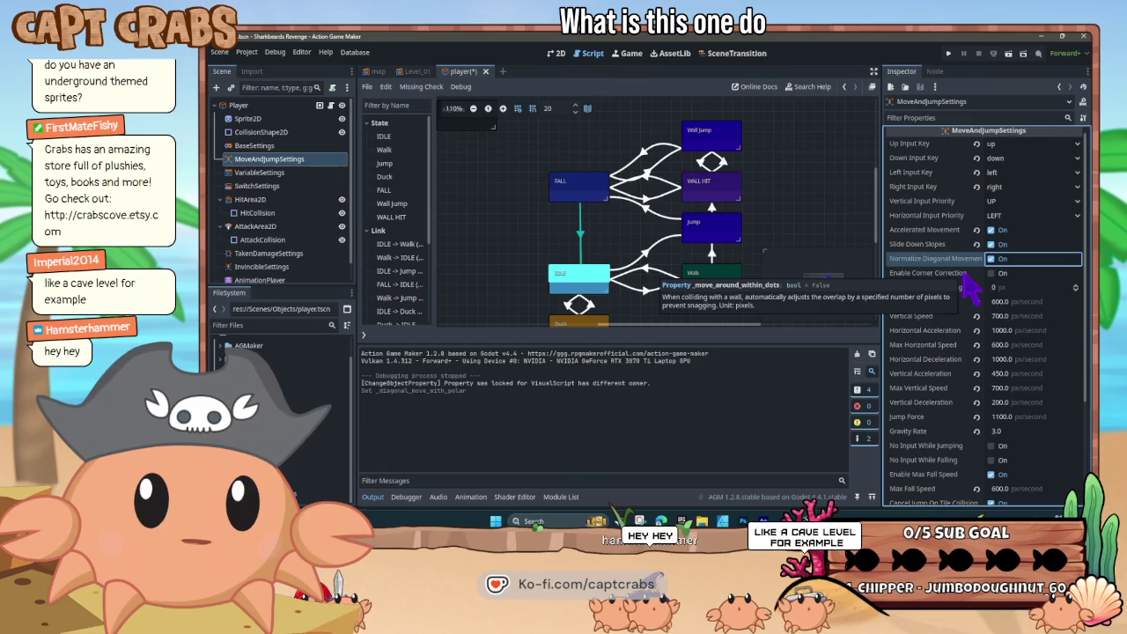
pyautogui.click(992, 274)
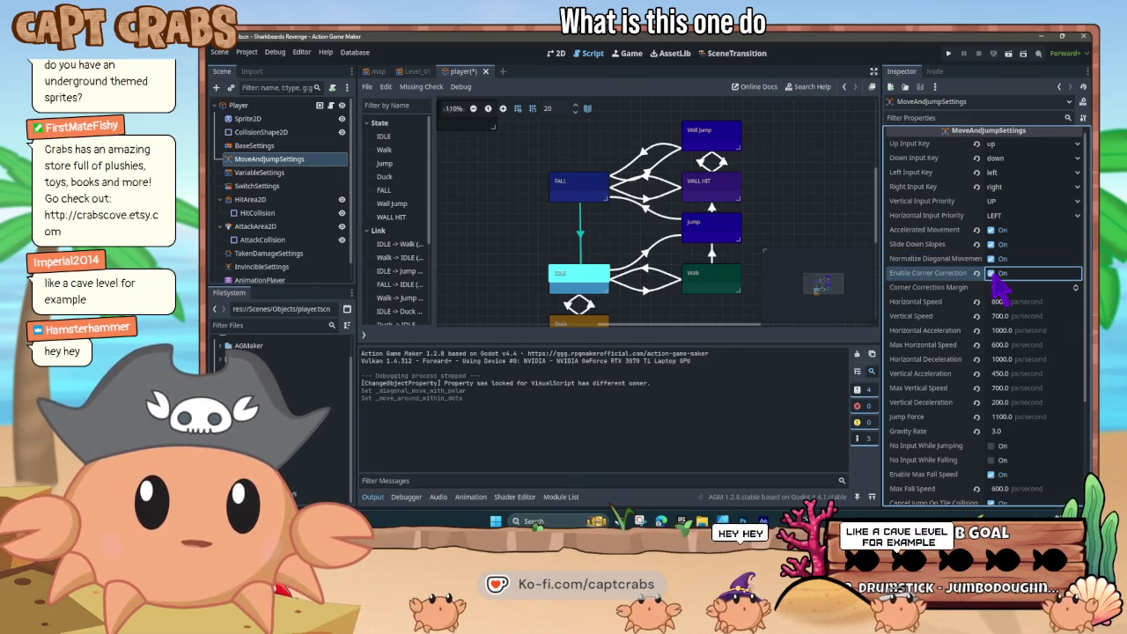
pyautogui.moveTo(940, 295)
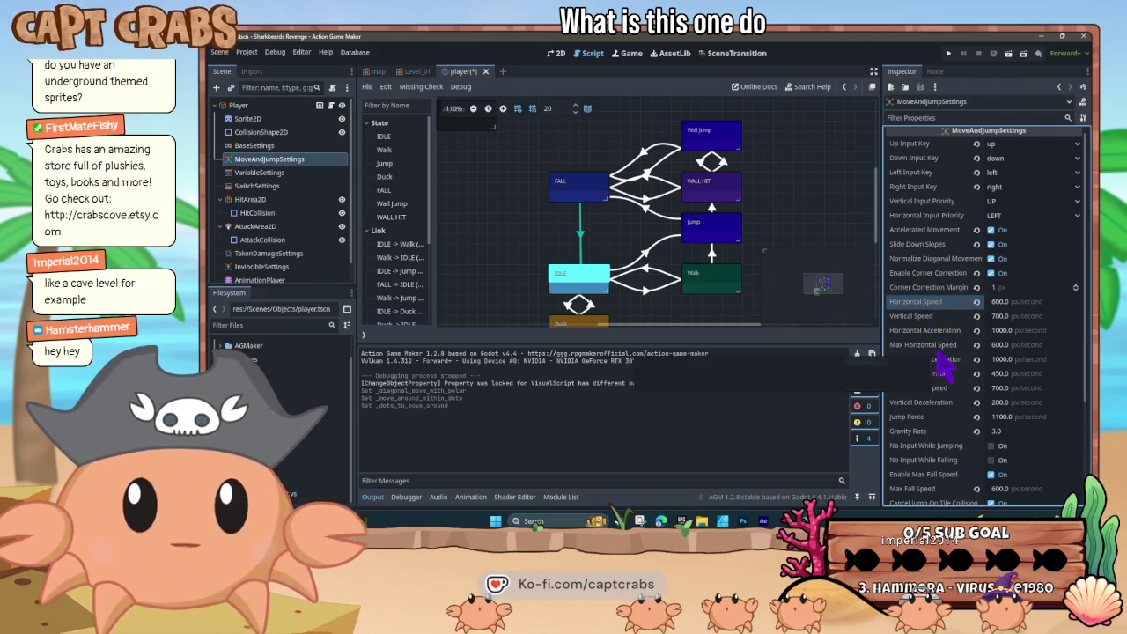
pyautogui.moveTo(937, 340)
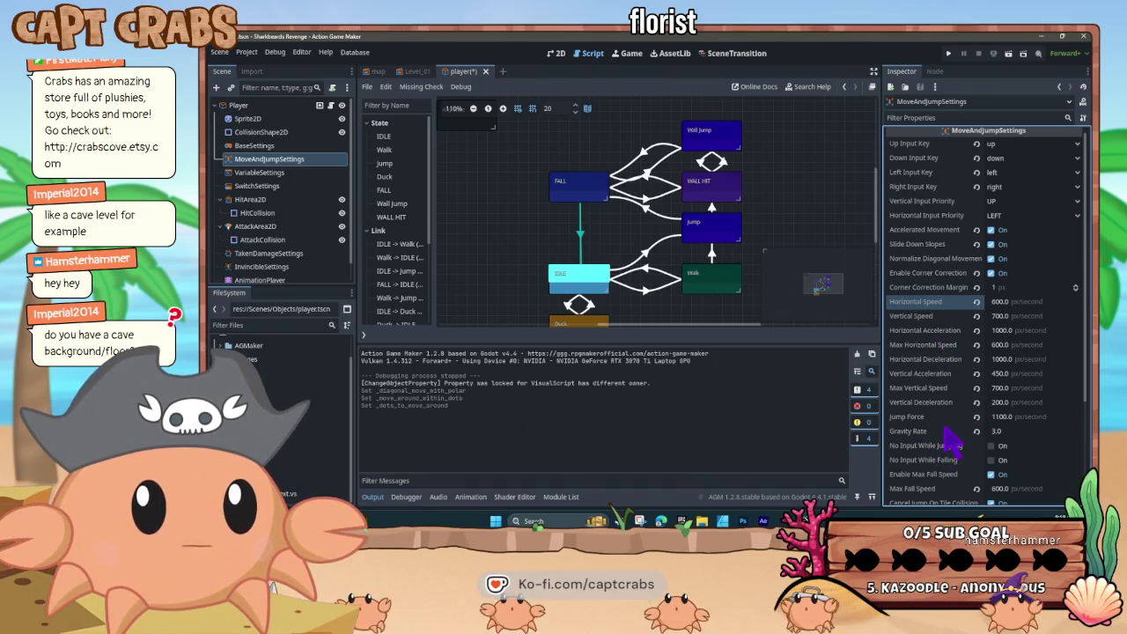
# - Turn on No Input While Jumping and No Input While Falling, then start a test run
pyautogui.scroll(-2, 956, 440)
pyautogui.scroll(-2, 953, 441)
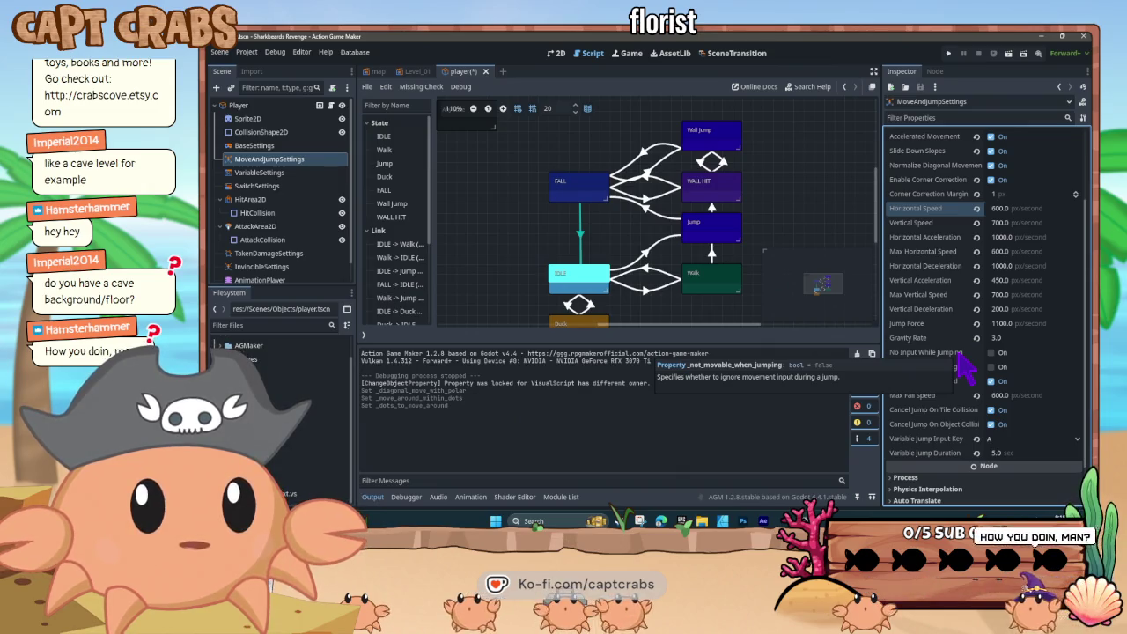
pyautogui.click(993, 353)
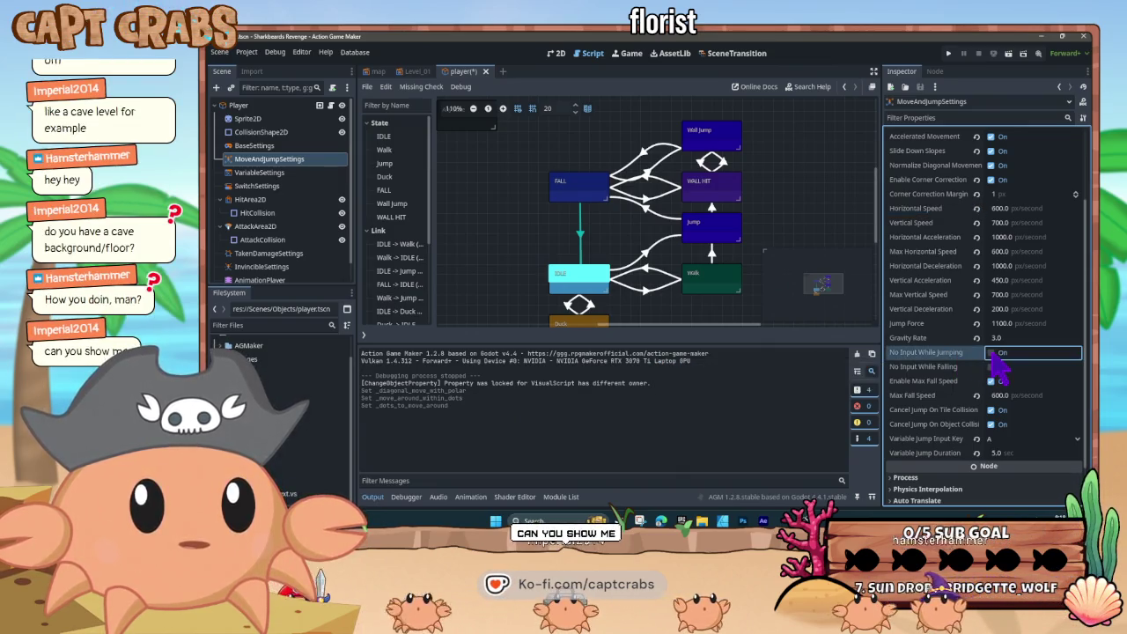
pyautogui.click(990, 367)
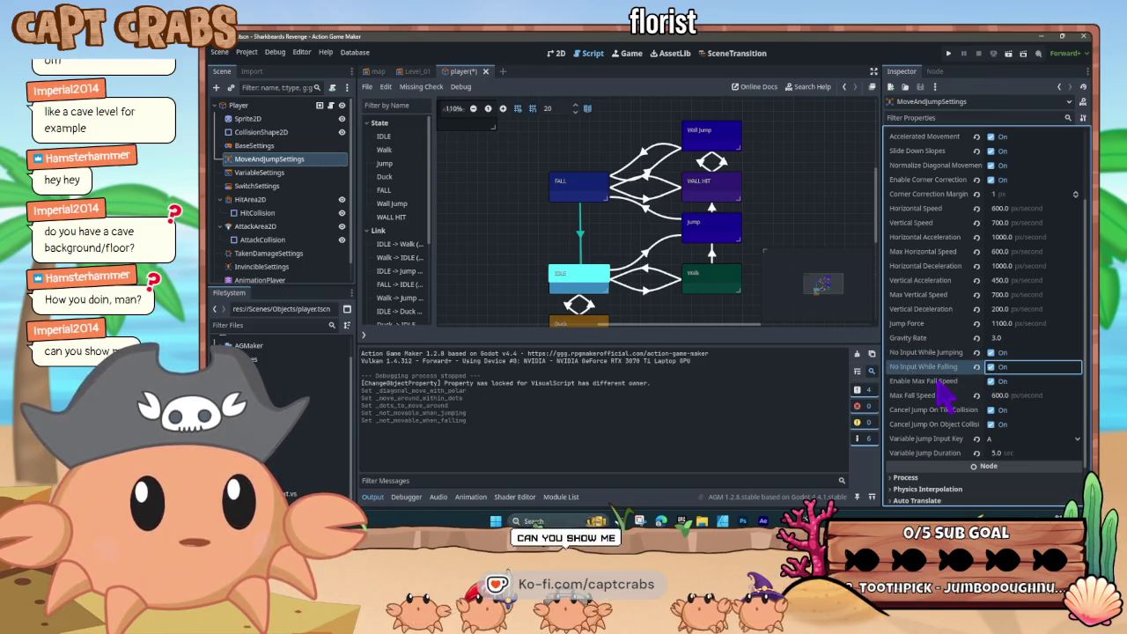
pyautogui.press('F5')
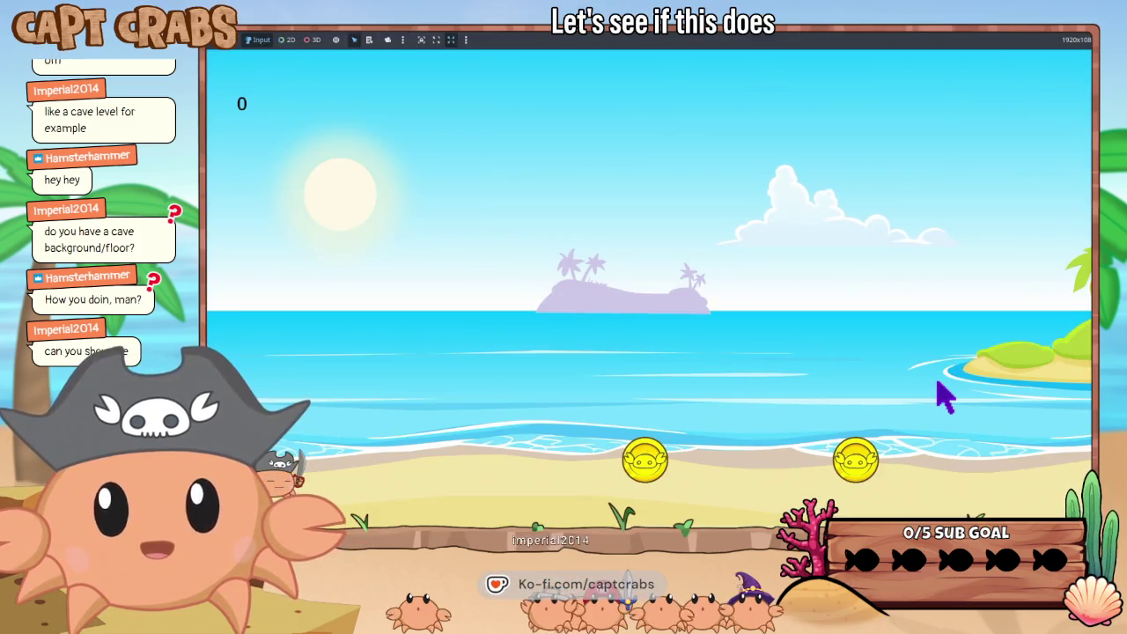
# - Test the new movement settings by collecting two coins, then quit to the editor
pyautogui.press('Right')
pyautogui.press('space')
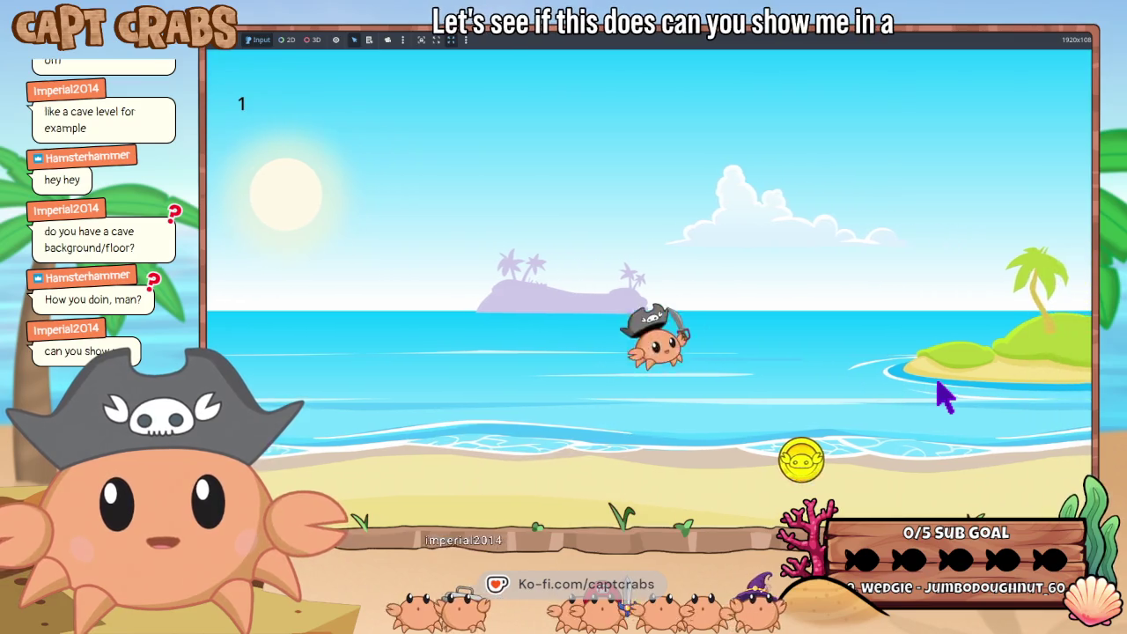
pyautogui.press('space')
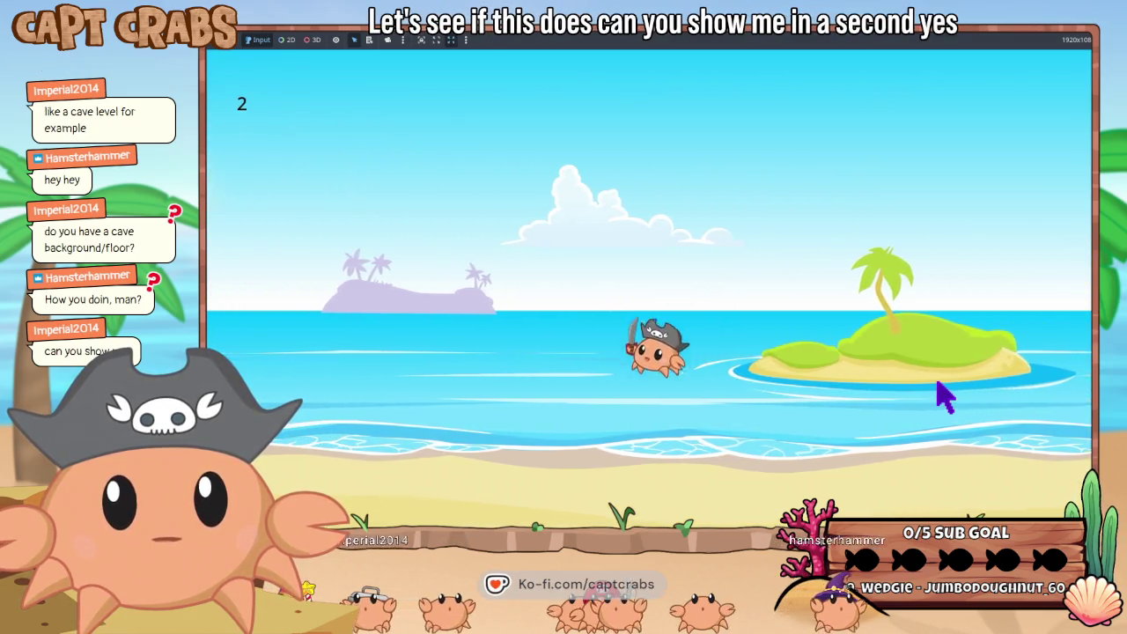
pyautogui.press('Left')
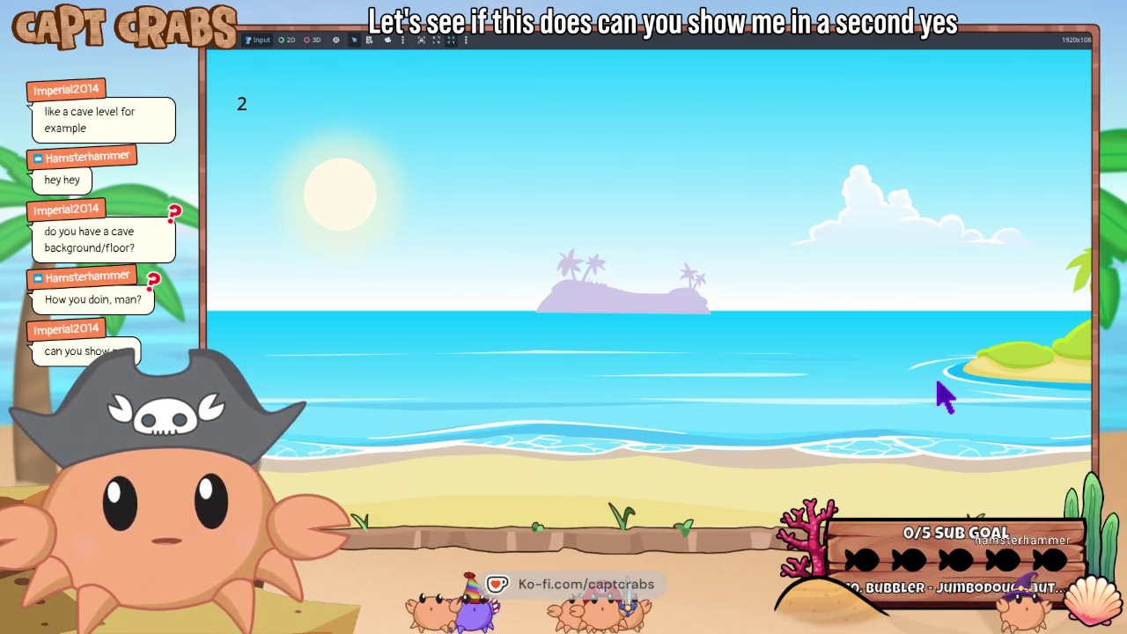
pyautogui.press('Right')
pyautogui.press('space')
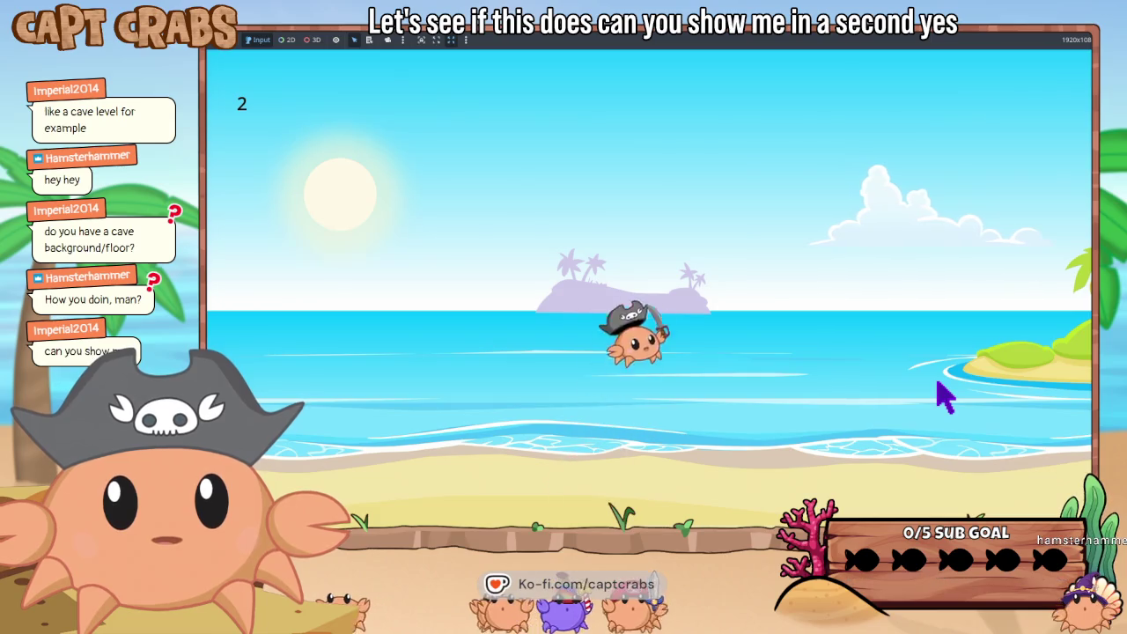
pyautogui.press('Escape')
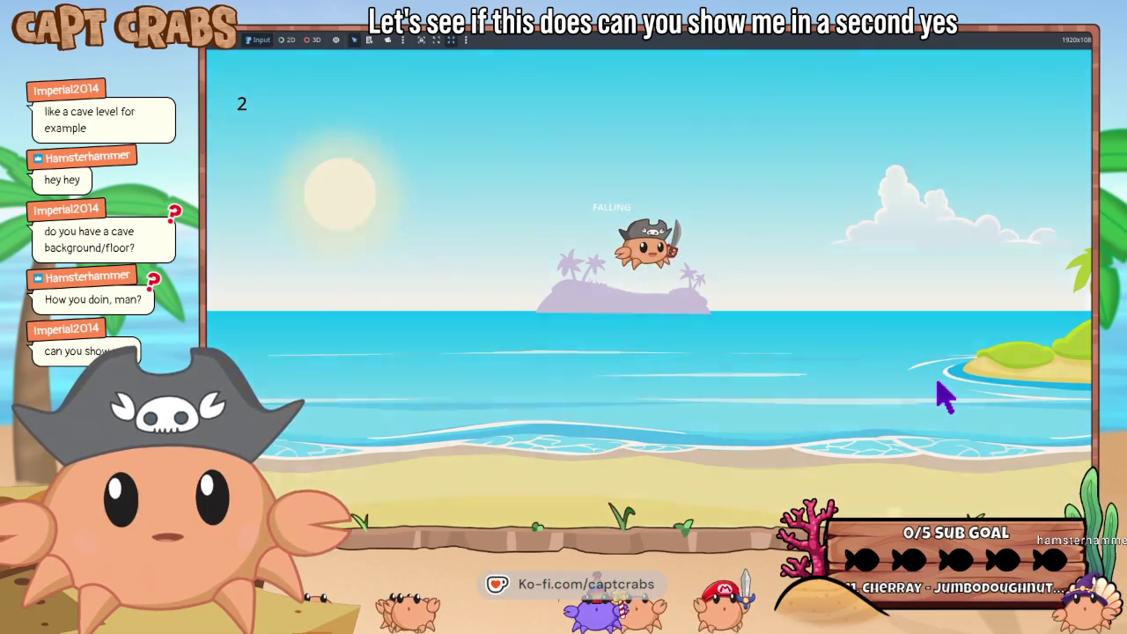
pyautogui.press('Return')
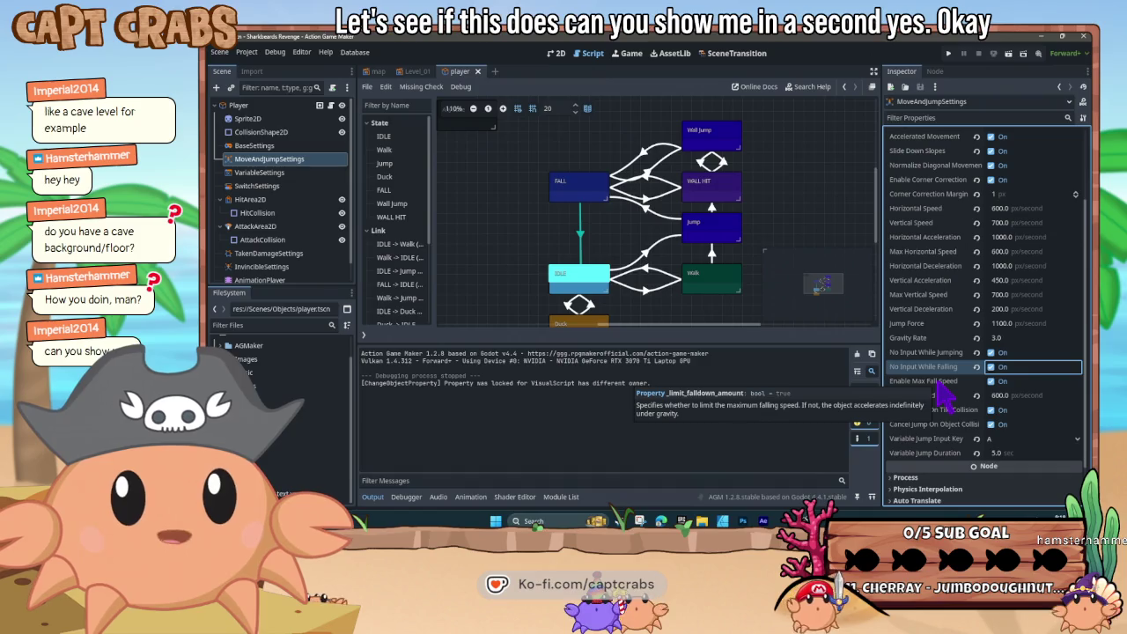
# - Turn off No Input While Falling and No Input While Jumping, set Variable Jump Duration to 3.0, and save
pyautogui.click(991, 366)
pyautogui.click(990, 354)
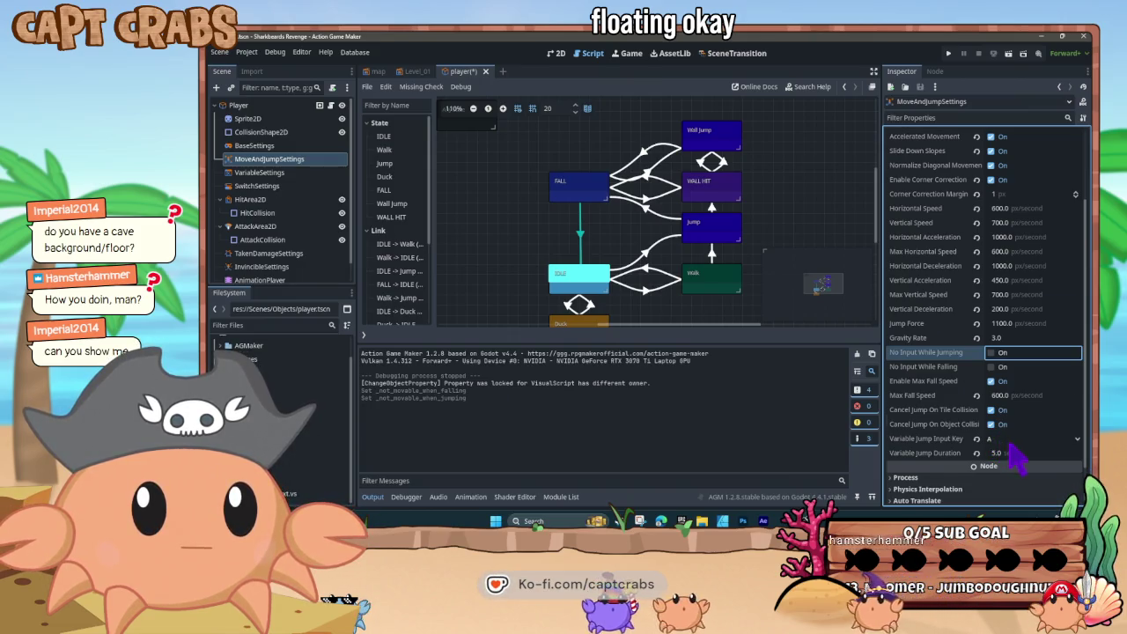
pyautogui.scroll(-2, 1010, 444)
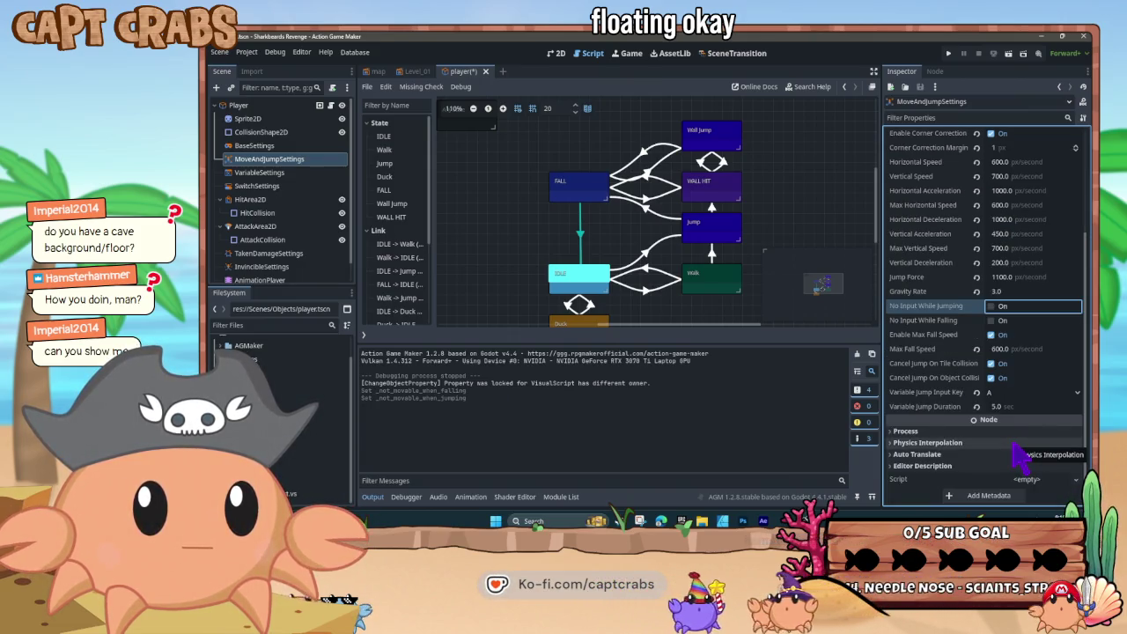
pyautogui.click(1012, 408)
pyautogui.write('3')
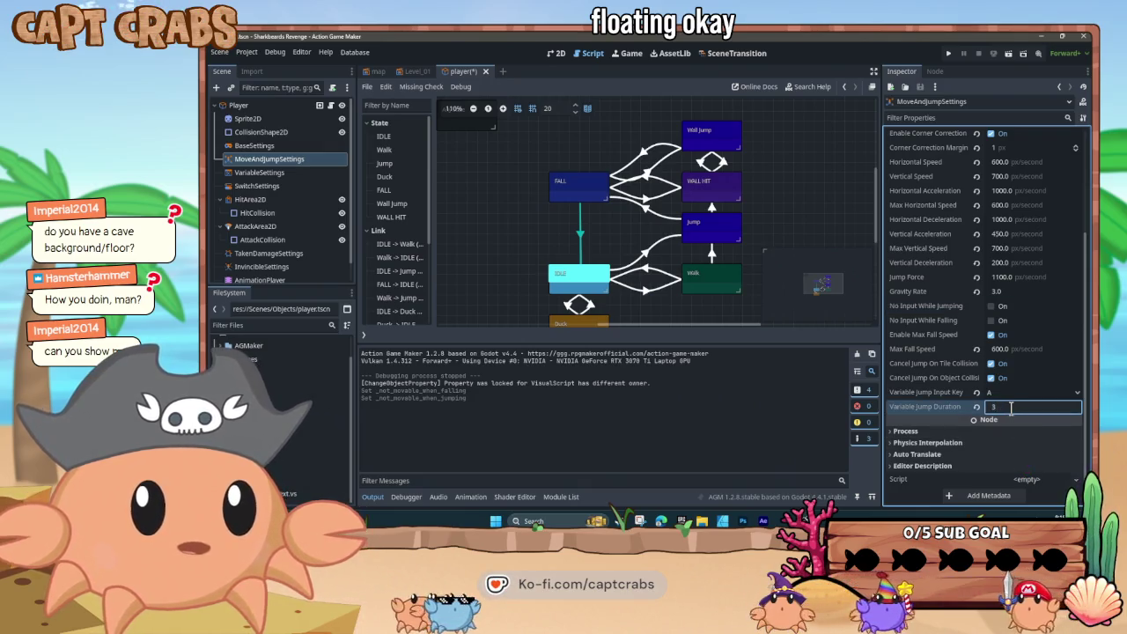
pyautogui.hotkey('ctrl', 's')
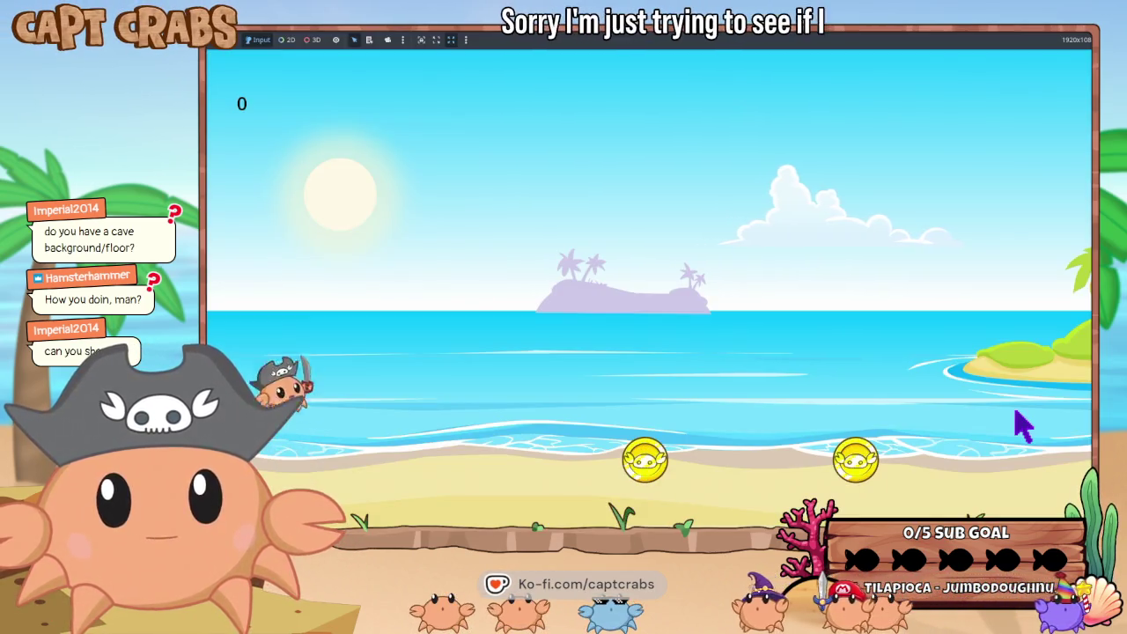
# - Collect two coins with the arrow keys and space, then press Up to watch the crab float upward as FALLING
pyautogui.press('Right')
pyautogui.press('space')
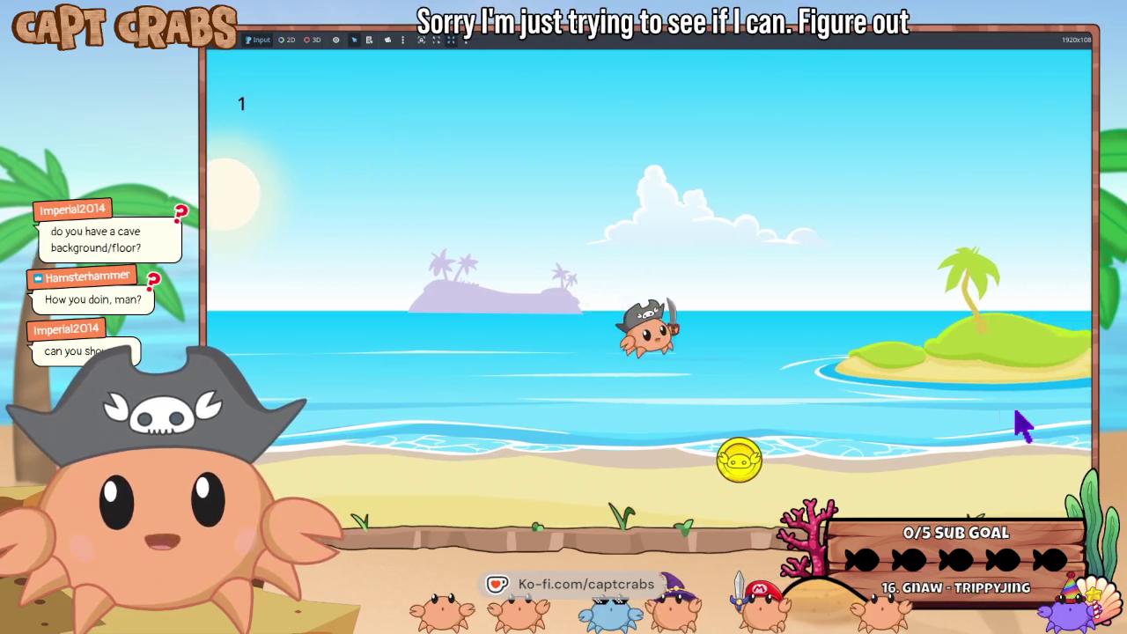
pyautogui.press('Left')
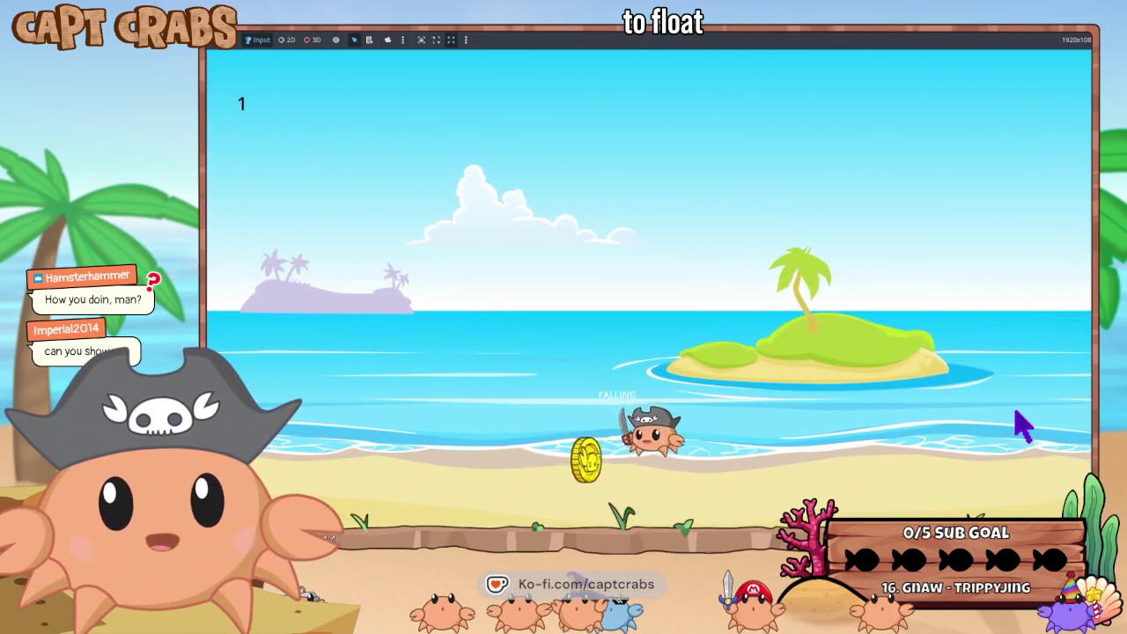
pyautogui.press('Right')
pyautogui.press('Up')
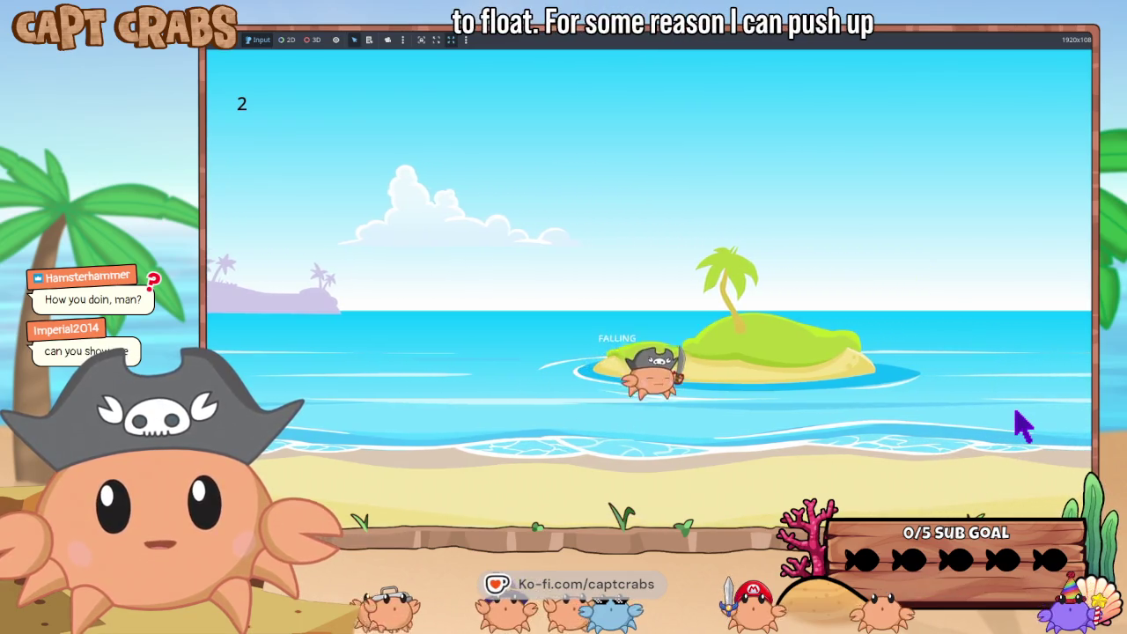
pyautogui.press('Up')
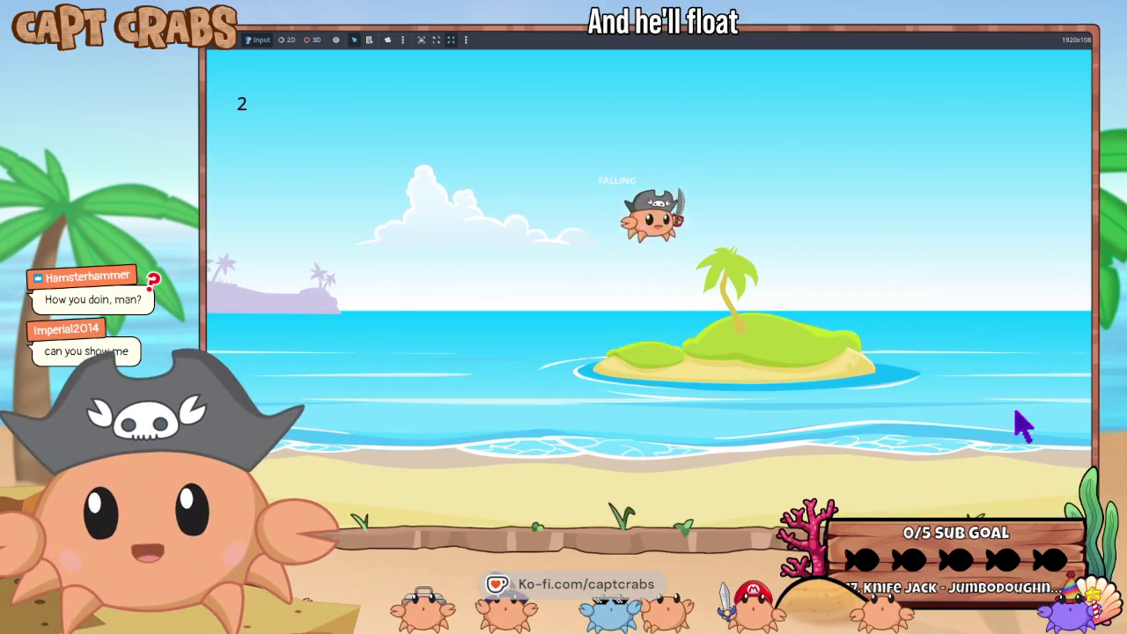
pyautogui.press('Left')
pyautogui.press('Up')
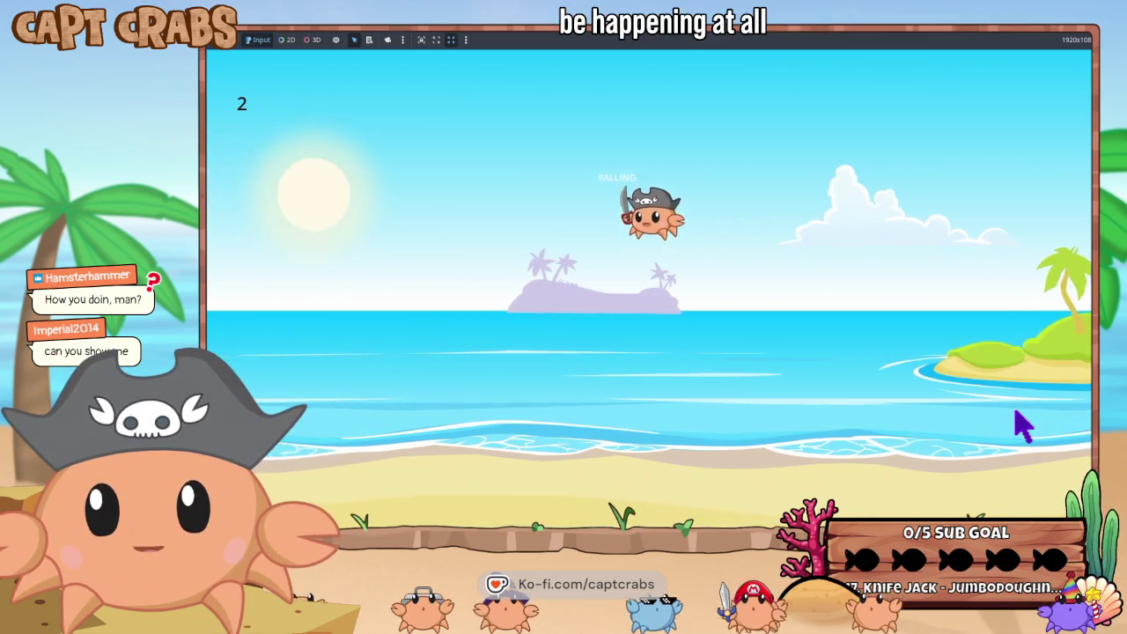
pyautogui.press('Up')
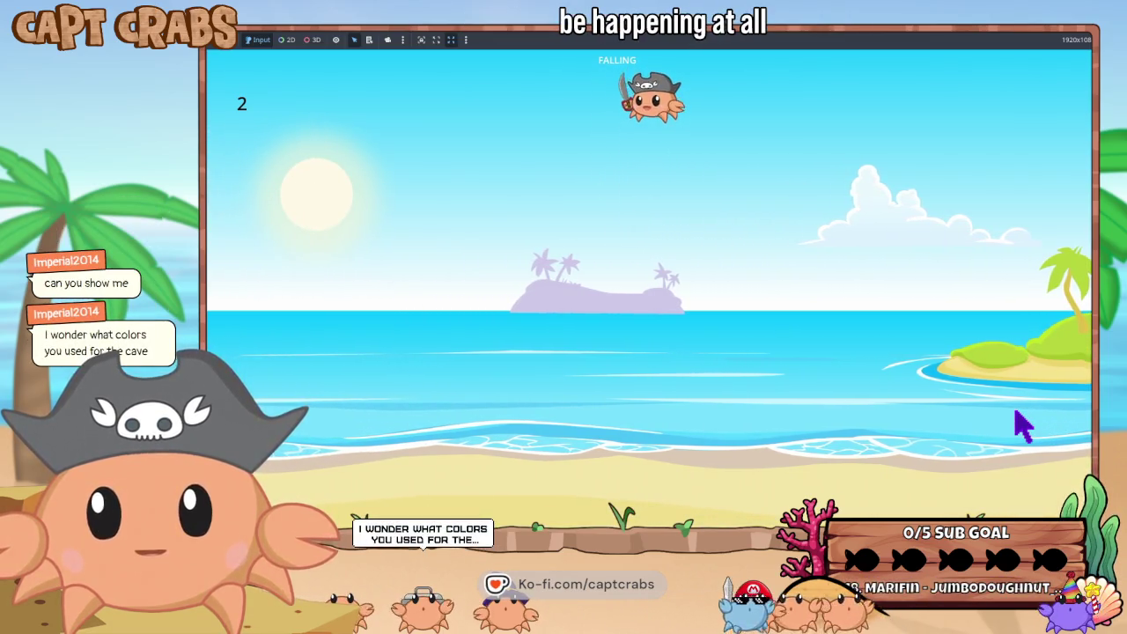
# - Pause the test game and choose Exit from its menu
pyautogui.press('Escape')
pyautogui.press('Down')
pyautogui.press('Down')
pyautogui.press('Down')
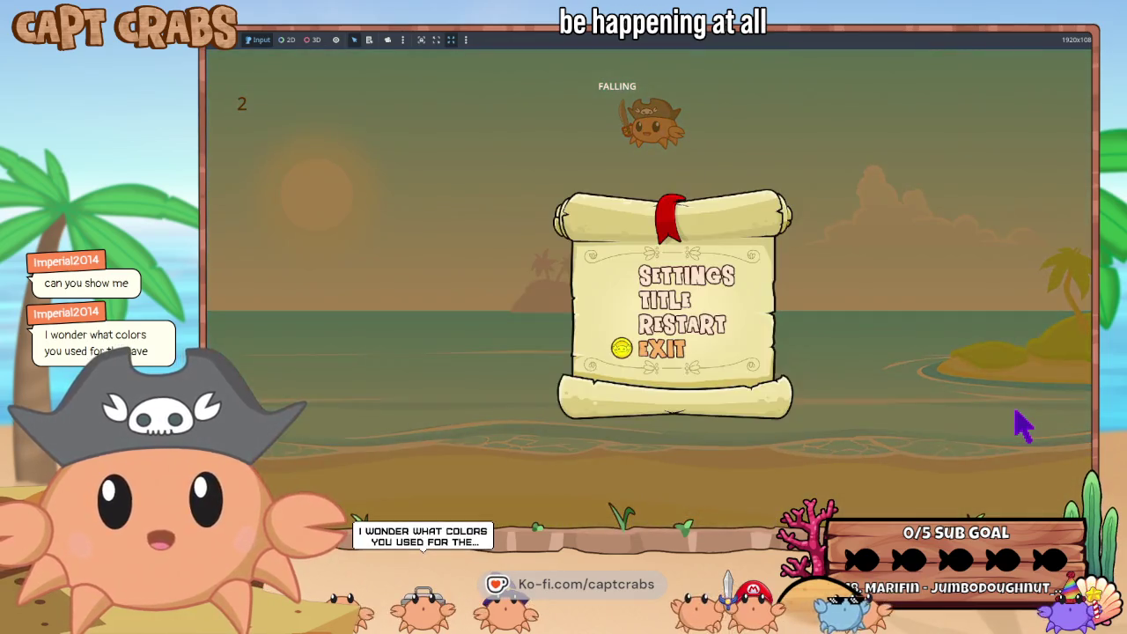
pyautogui.press('Return')
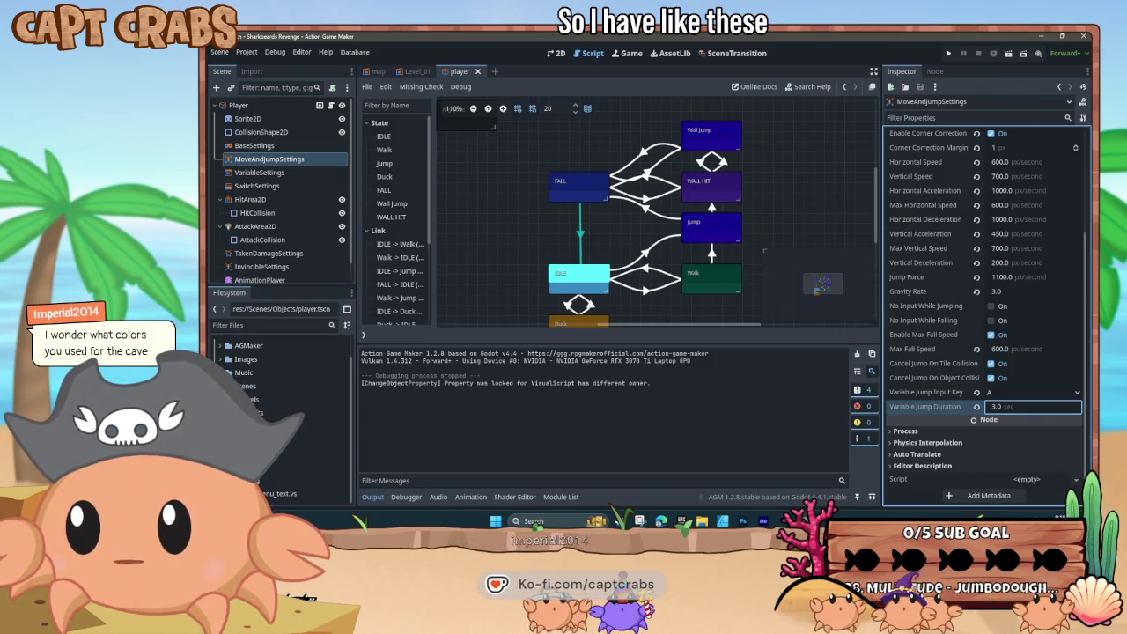
# - Switch from the editor to the File Explorer window showing the dark_rock cave tiles
pyautogui.hotkey('alt', 'Tab')
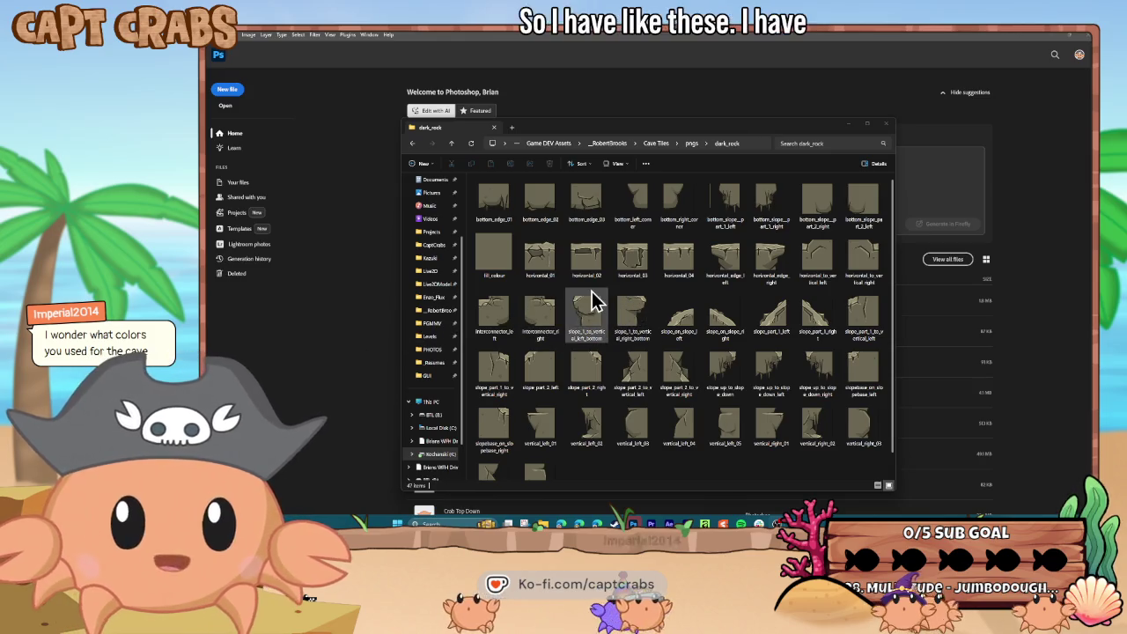
# - View the dark_rock tile images as extra large icons
pyautogui.rightClick(617, 291)
pyautogui.moveTo(644, 297)
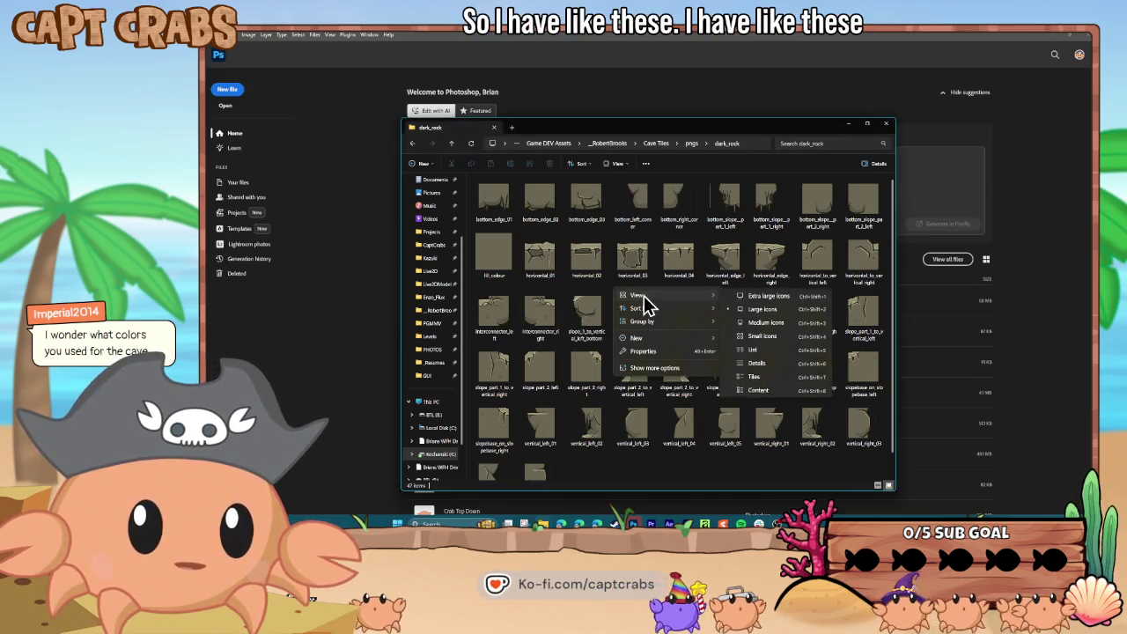
pyautogui.click(750, 297)
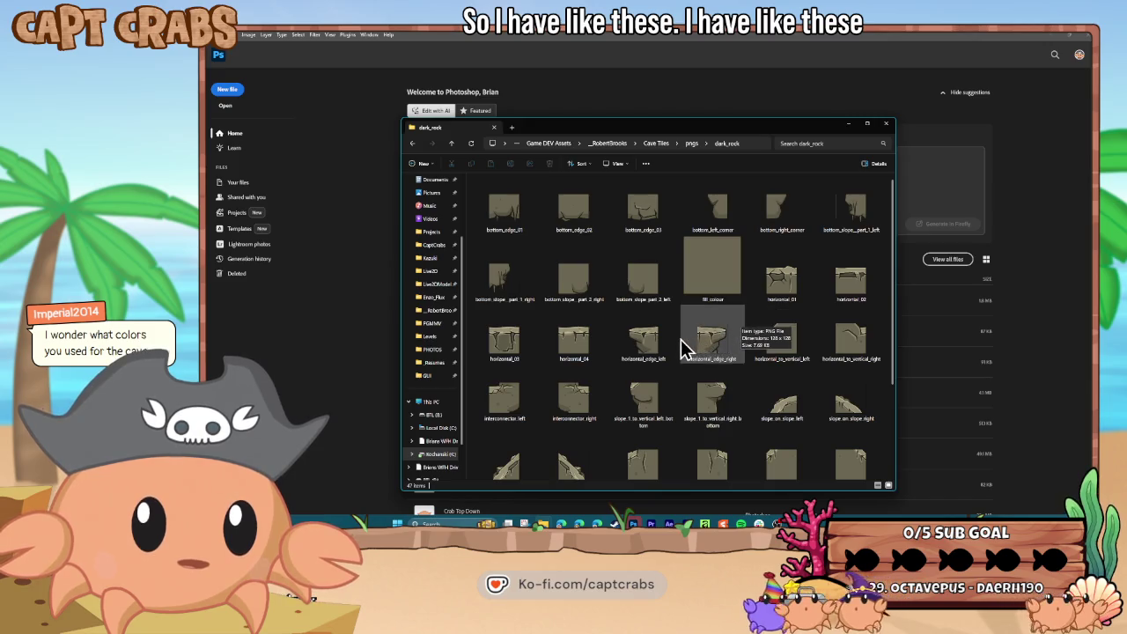
pyautogui.scroll(-3, 684, 348)
pyautogui.scroll(3, 683, 352)
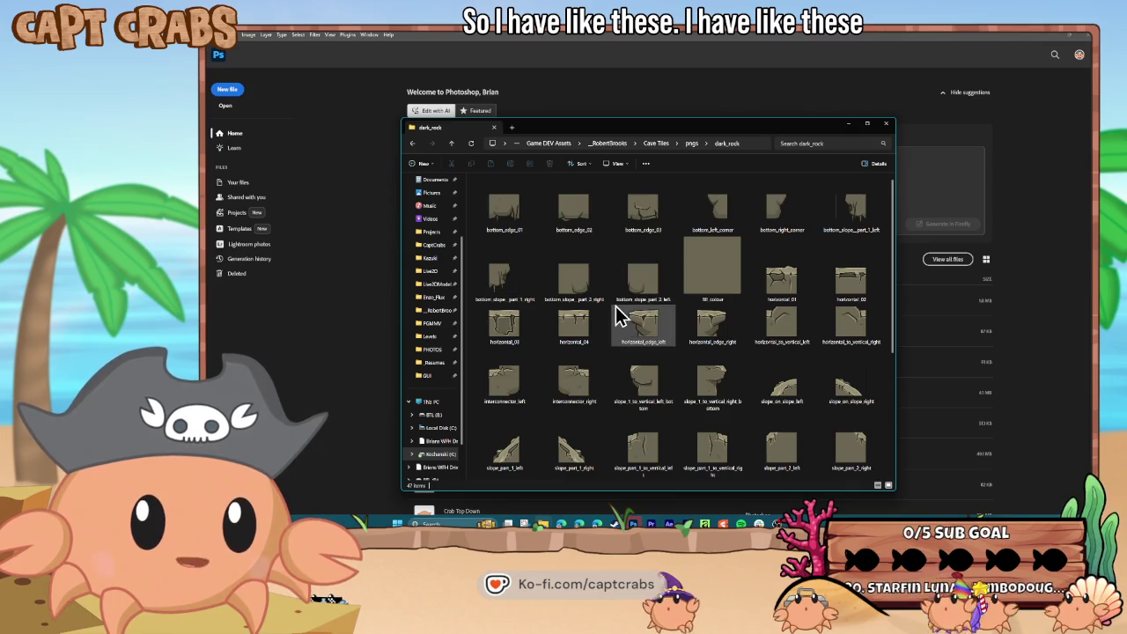
# - Switch to medium icons, move the dark_rock window off-screen, and bring the rock_tiles window into view
pyautogui.rightClick(621, 311)
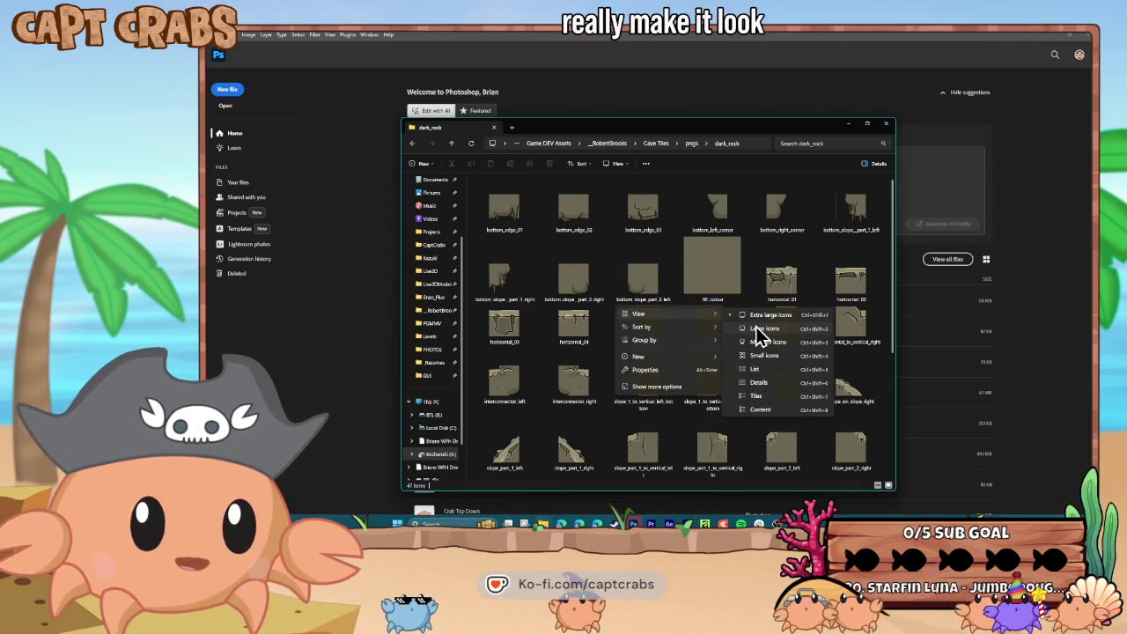
pyautogui.click(756, 341)
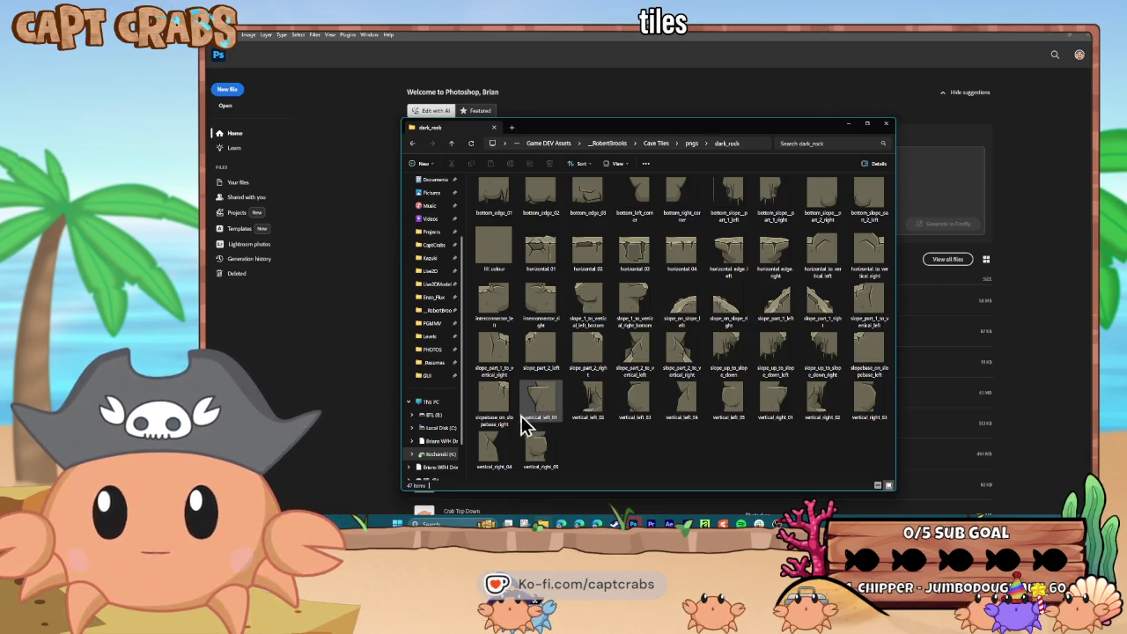
pyautogui.moveTo(666, 134); pyautogui.dragTo(204, 171)
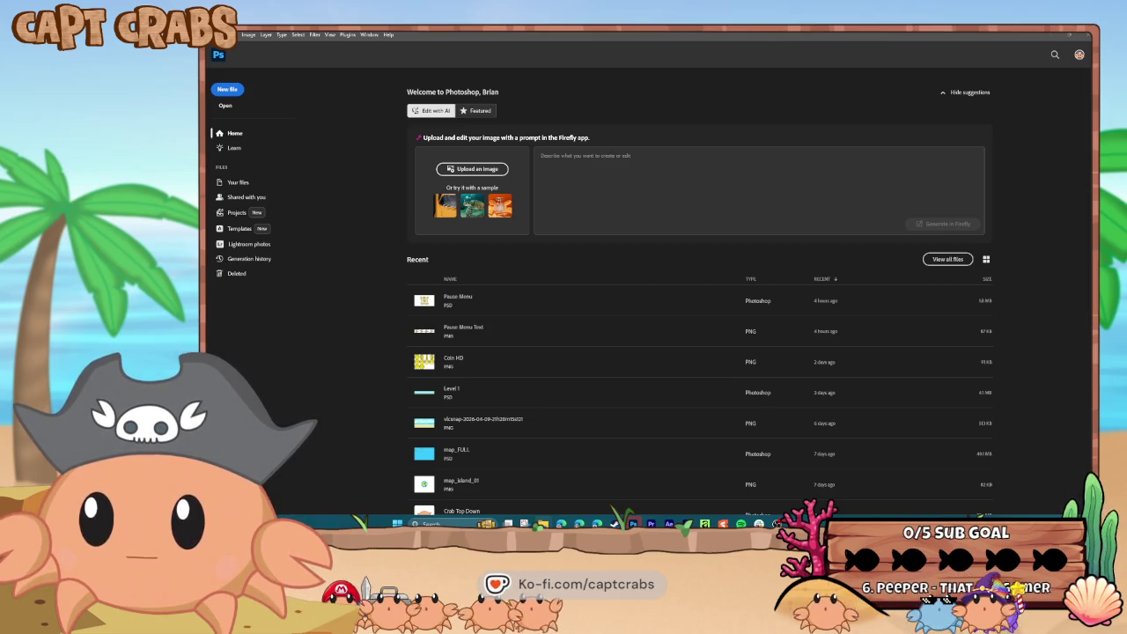
pyautogui.moveTo(203, 129); pyautogui.dragTo(703, 129)
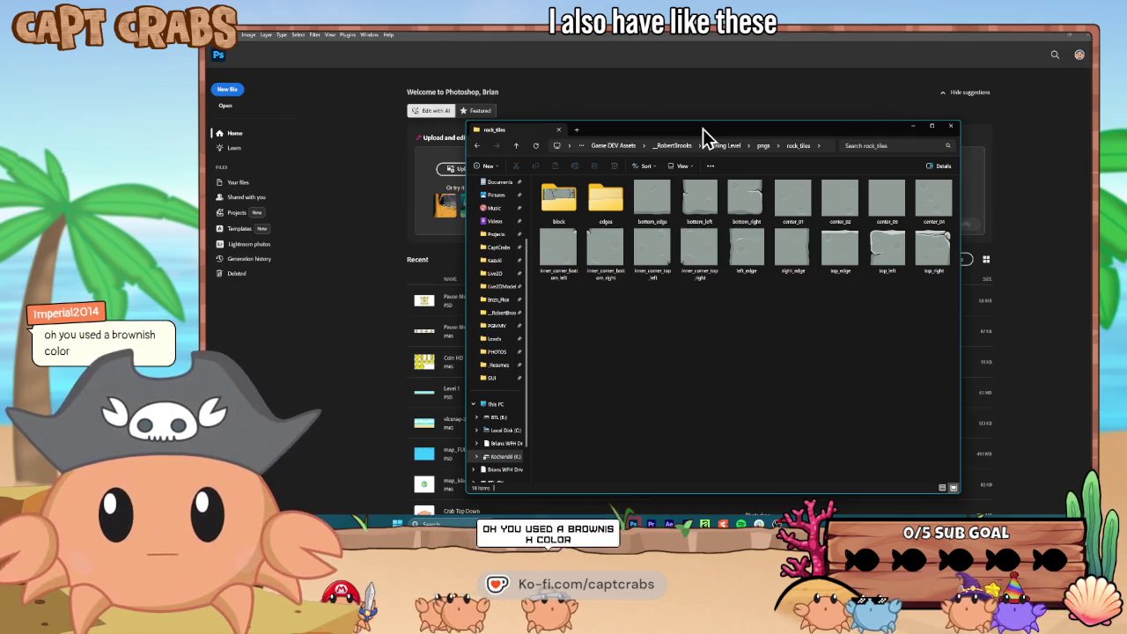
# - Browse the block and edges subfolders of rock_tiles, returning after each, then move the window aside
pyautogui.doubleClick(558, 209)
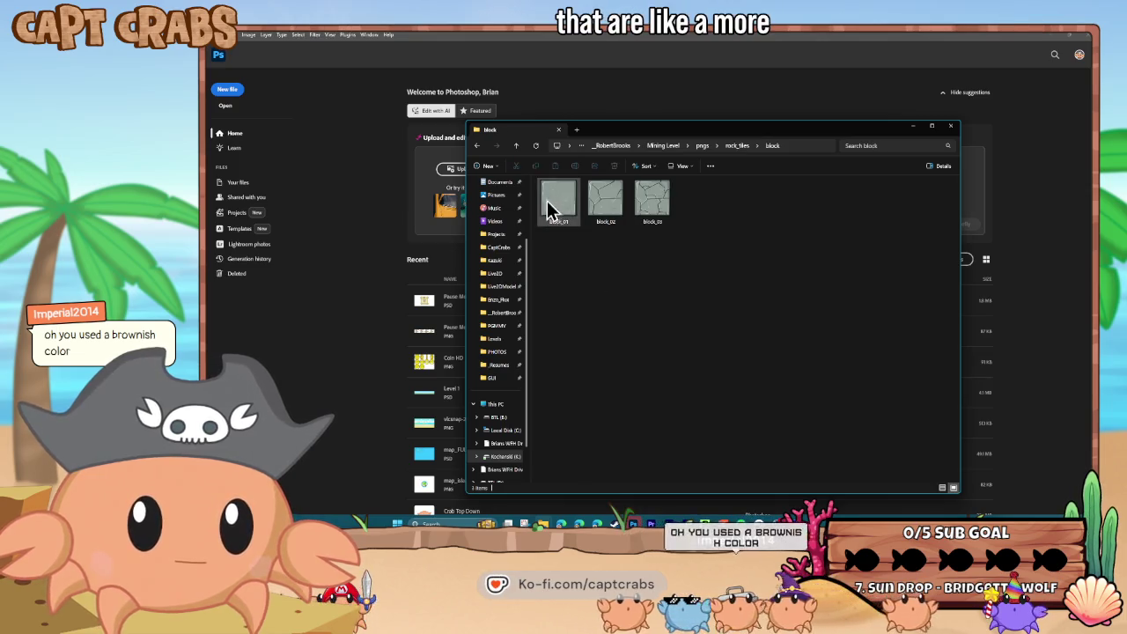
pyautogui.click(477, 146)
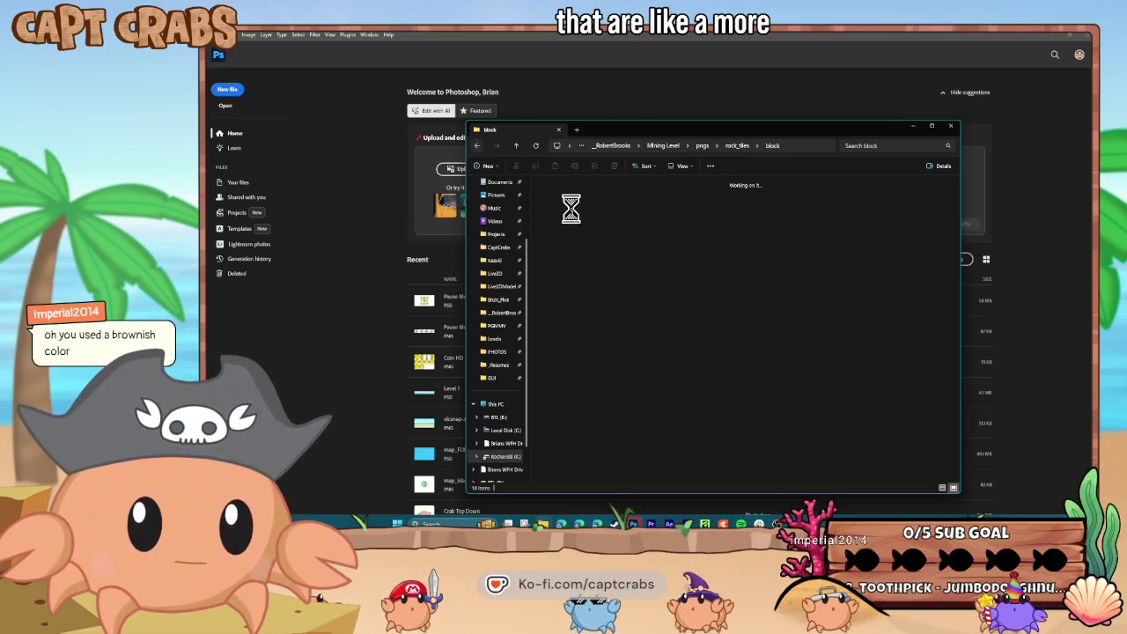
pyautogui.doubleClick(607, 209)
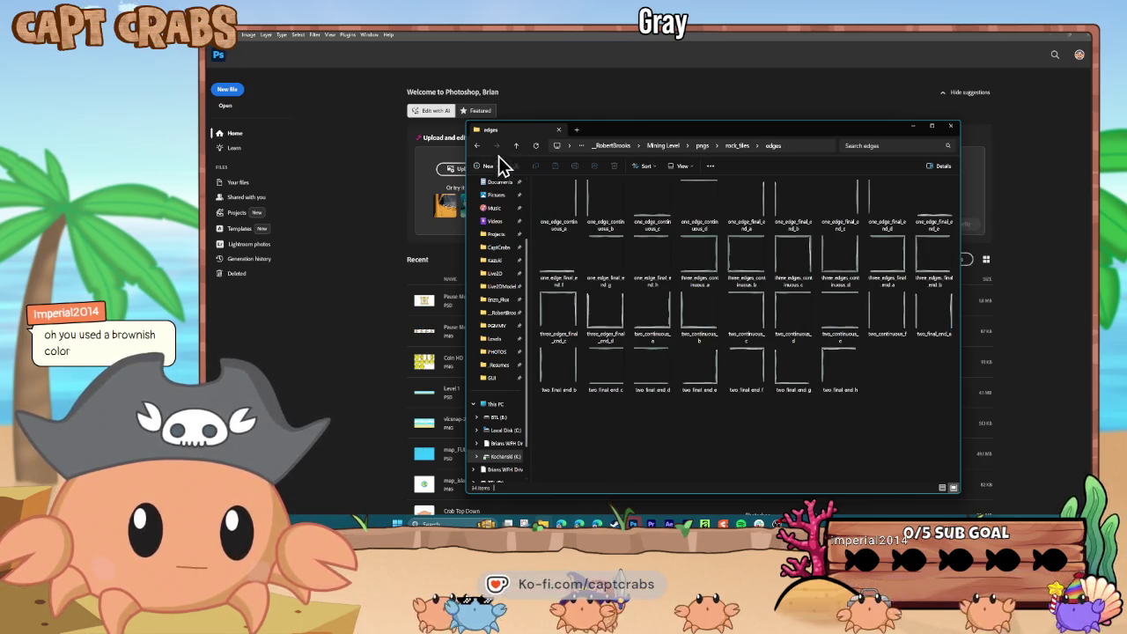
pyautogui.click(477, 146)
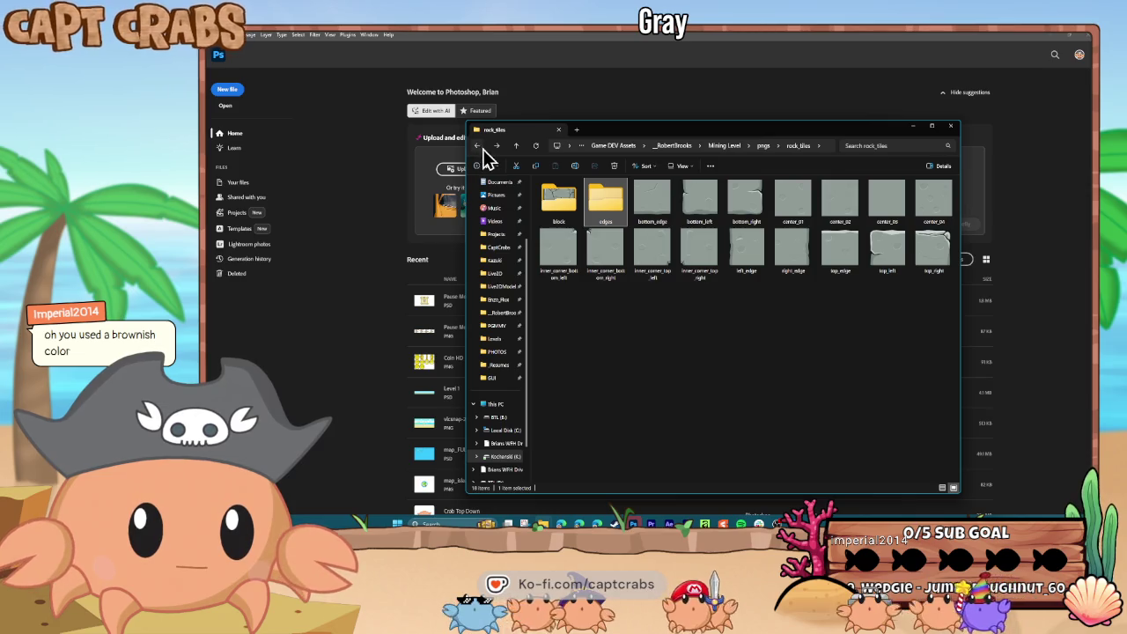
pyautogui.moveTo(659, 124); pyautogui.dragTo(0, 141)
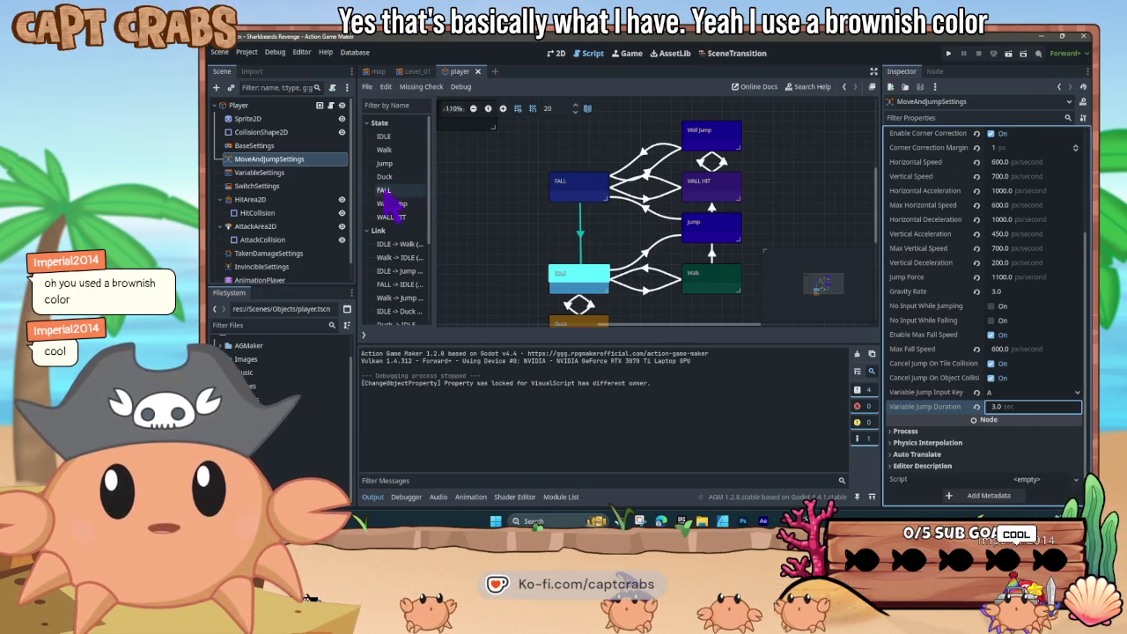
# - Select the player's MoveAndJumpSettings node and scroll its Inspector to the input keys at the top
pyautogui.click(282, 162)
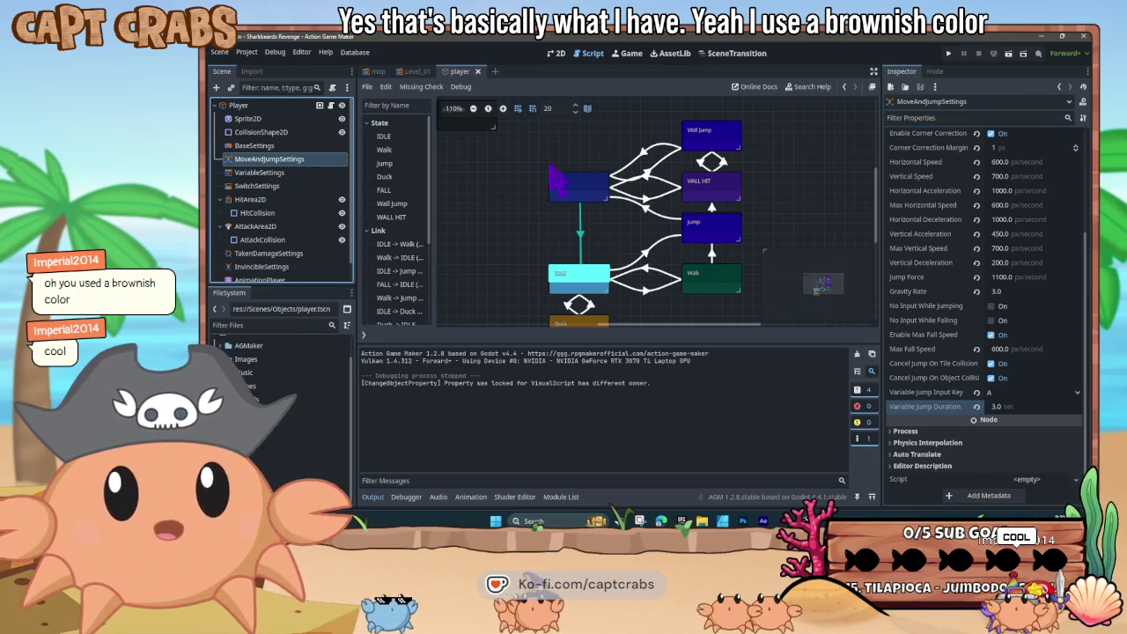
pyautogui.scroll(5, 938, 302)
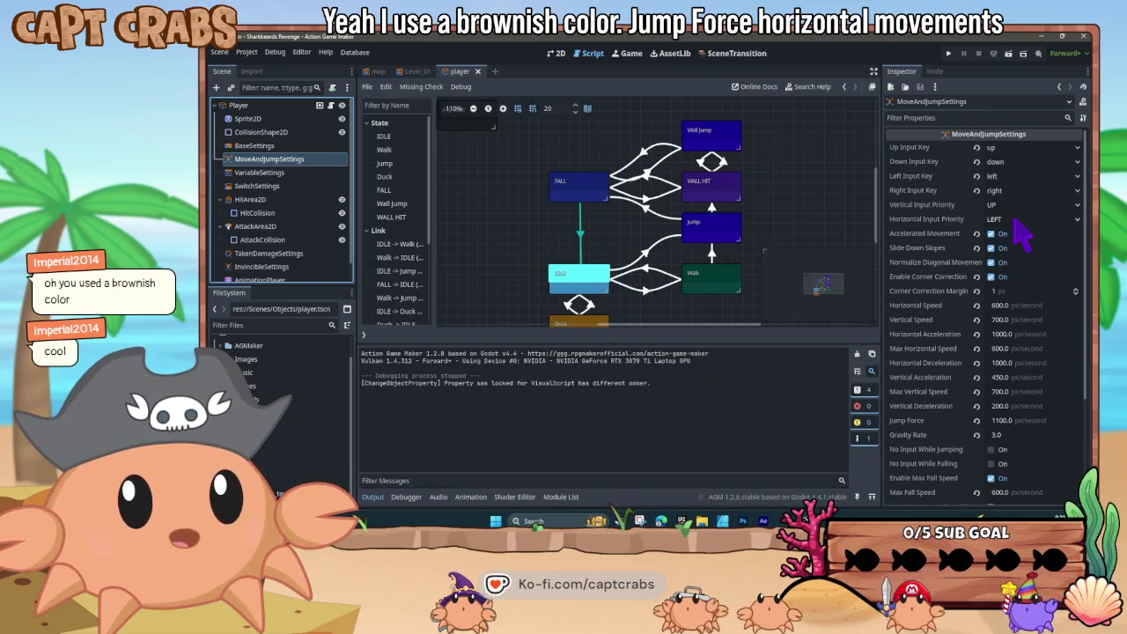
# - Set Horizontal Input Priority to RIGHT
pyautogui.click(1015, 221)
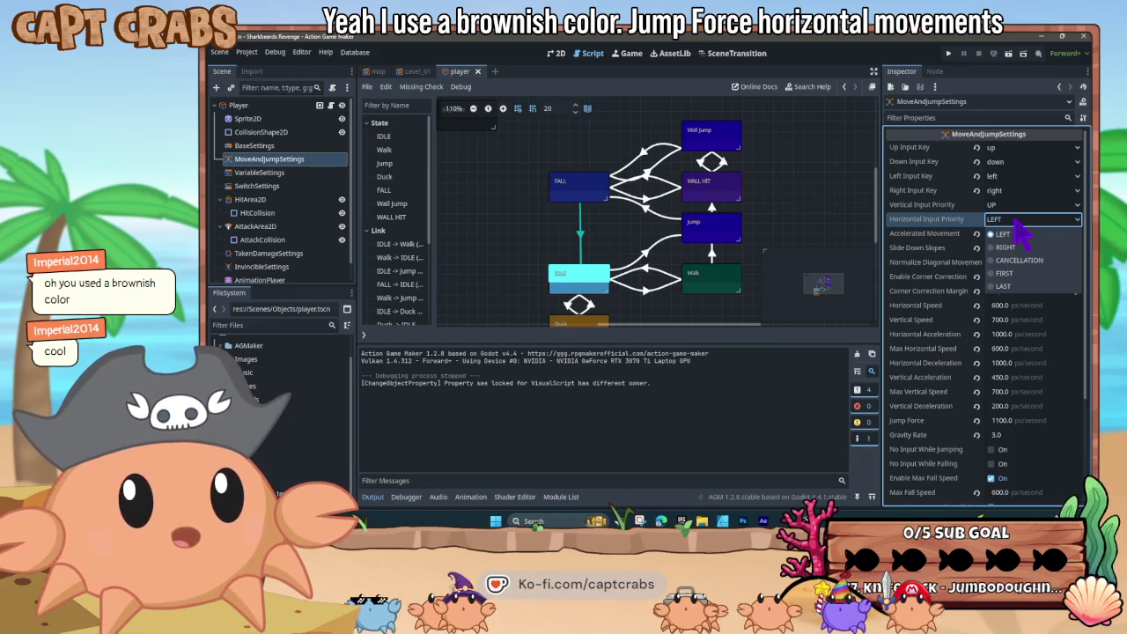
pyautogui.click(1016, 223)
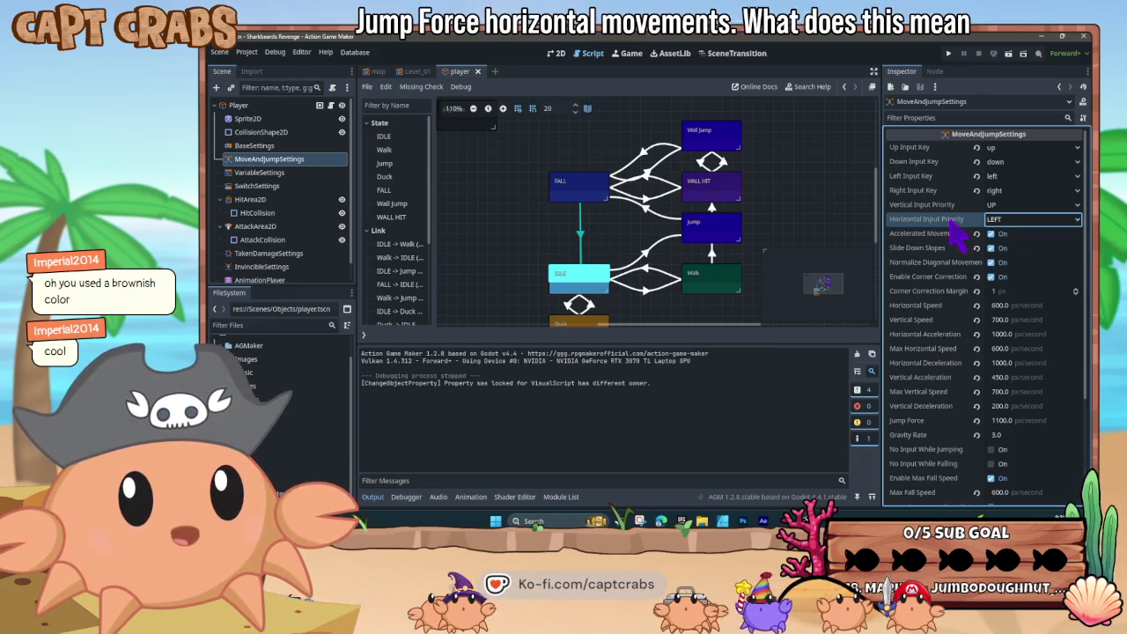
pyautogui.moveTo(958, 232)
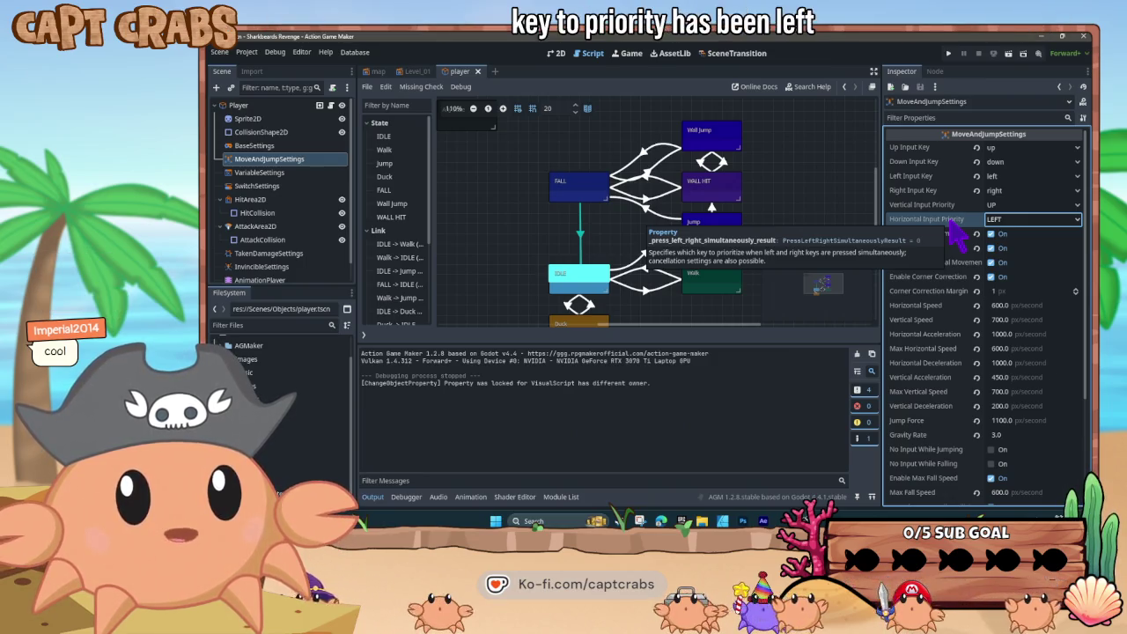
pyautogui.click(992, 222)
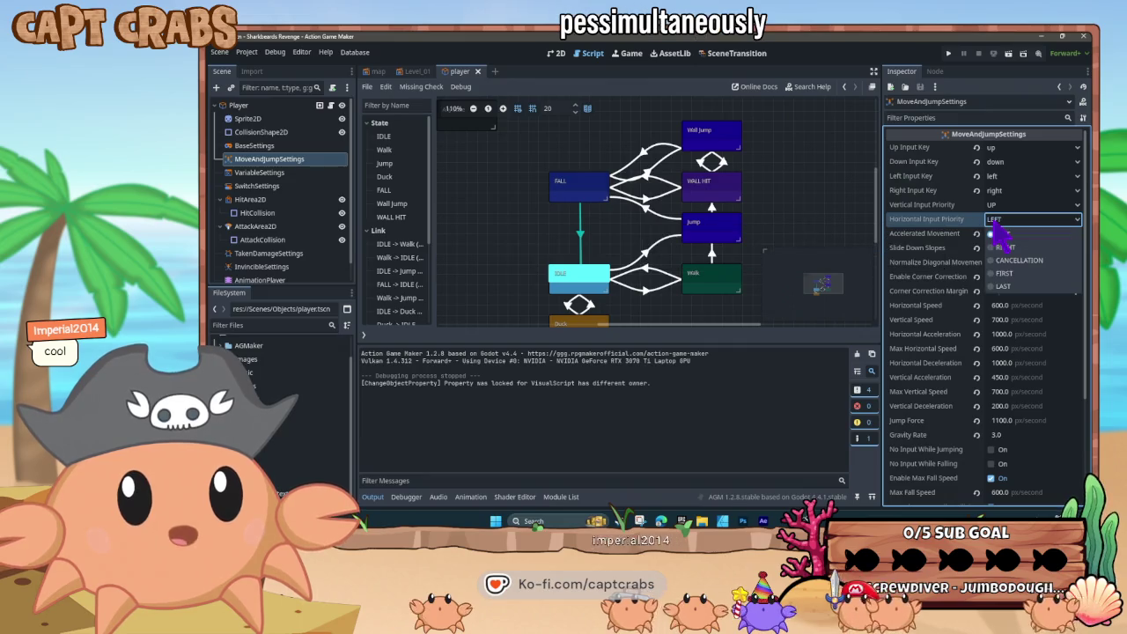
pyautogui.click(1013, 248)
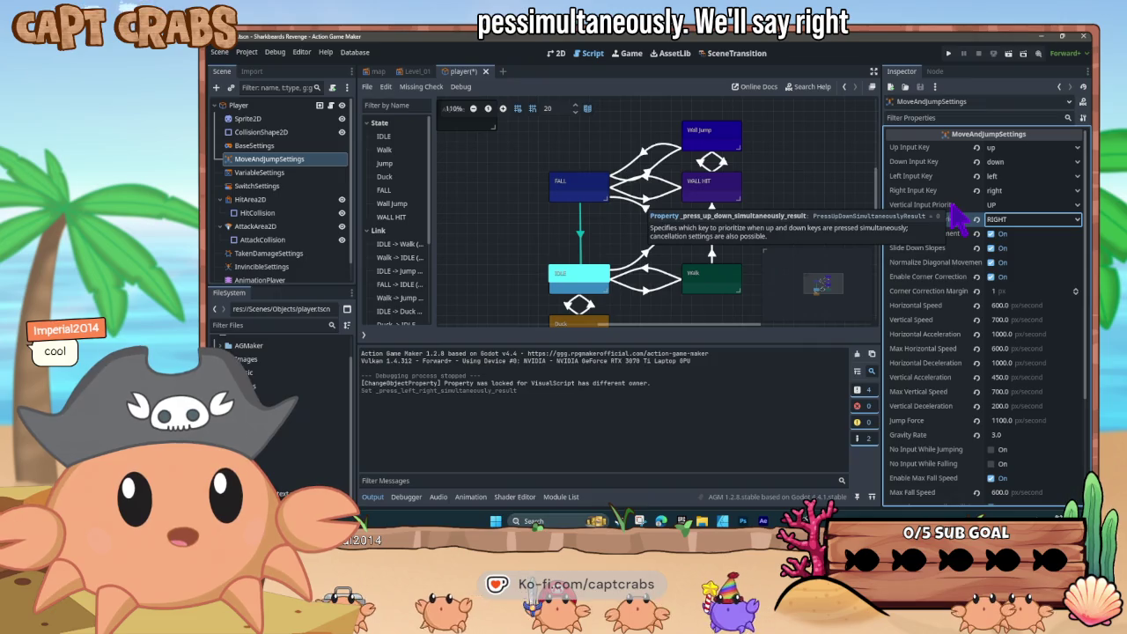
# - Set Up Input Key to Unset, keep Down Input Key as down, and launch a test run with F5
pyautogui.click(1022, 148)
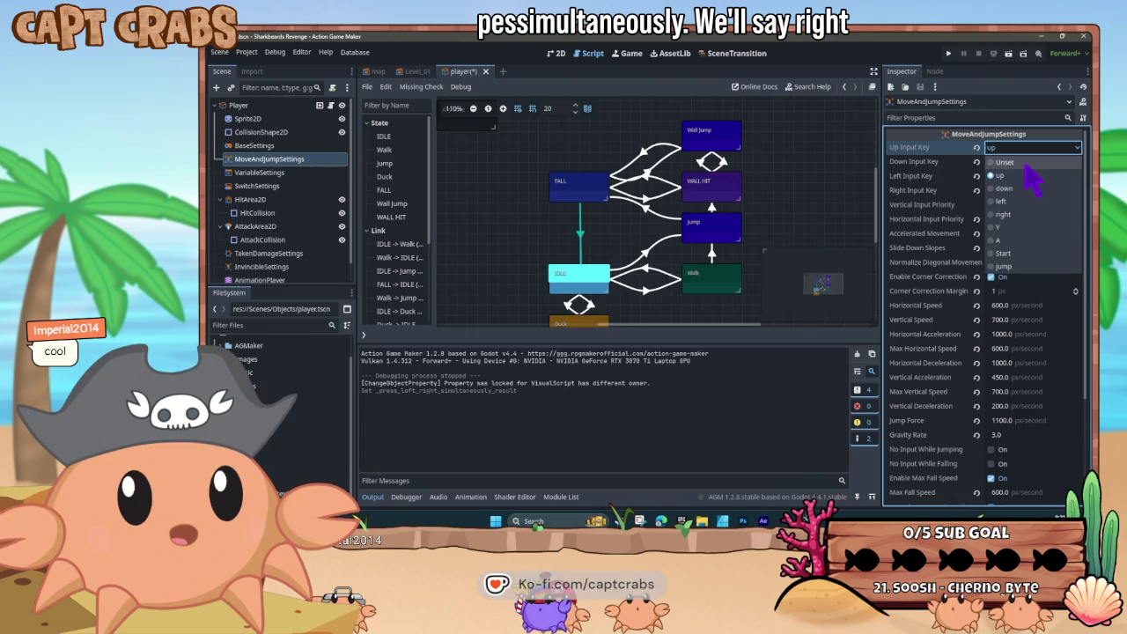
pyautogui.click(1024, 164)
pyautogui.click(1011, 161)
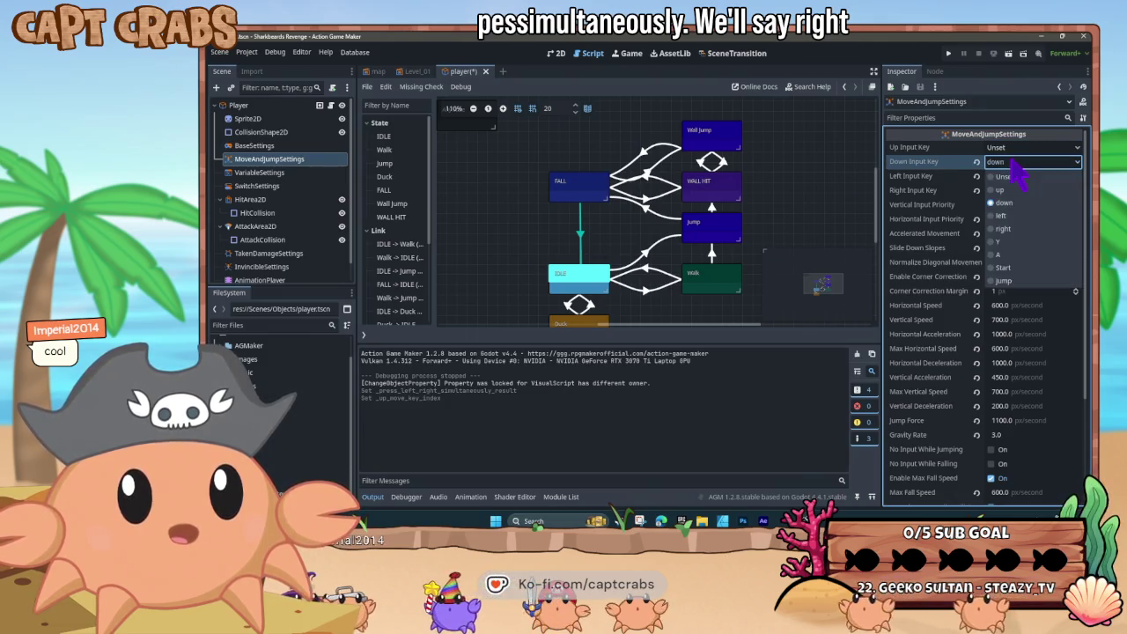
pyautogui.click(1040, 166)
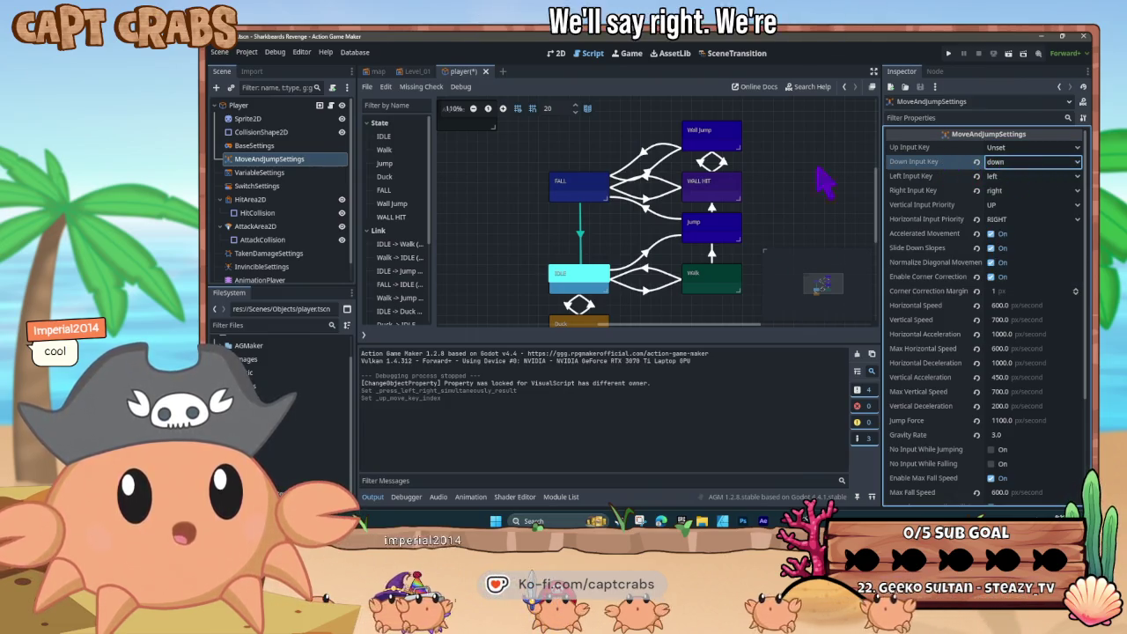
pyautogui.click(599, 243)
pyautogui.press('F5')
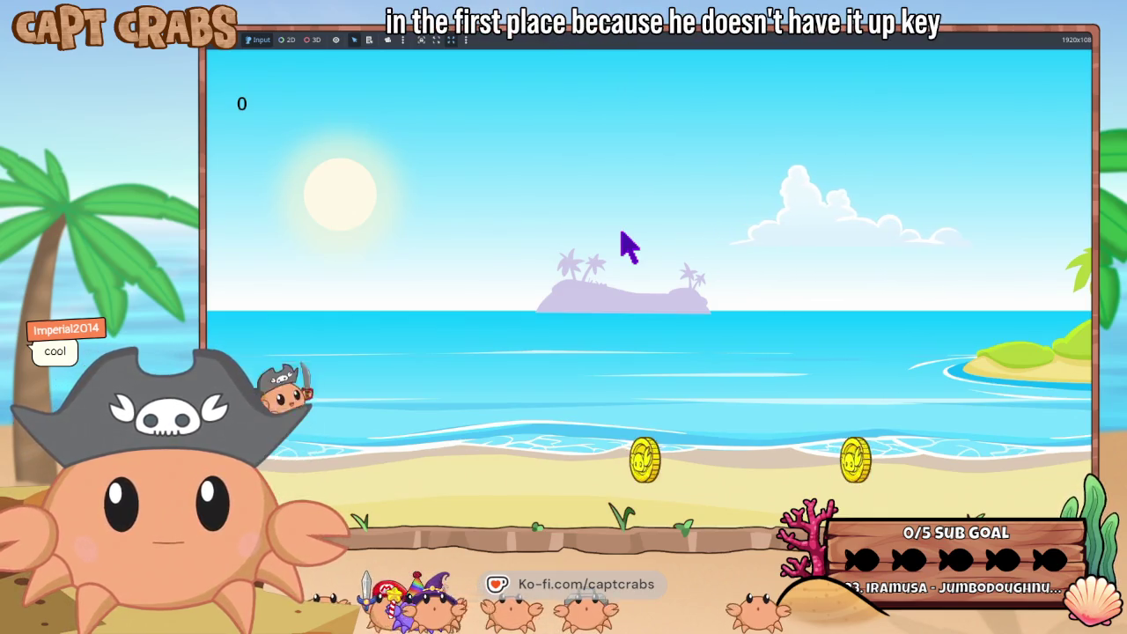
pyautogui.press('Right')
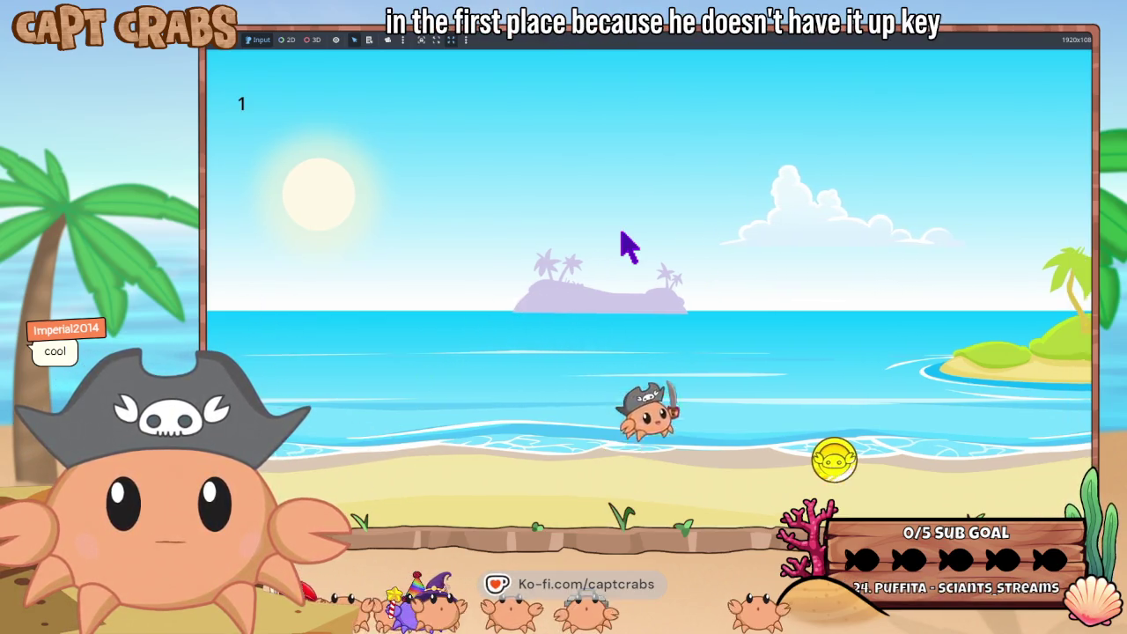
pyautogui.press('Left')
pyautogui.press('space')
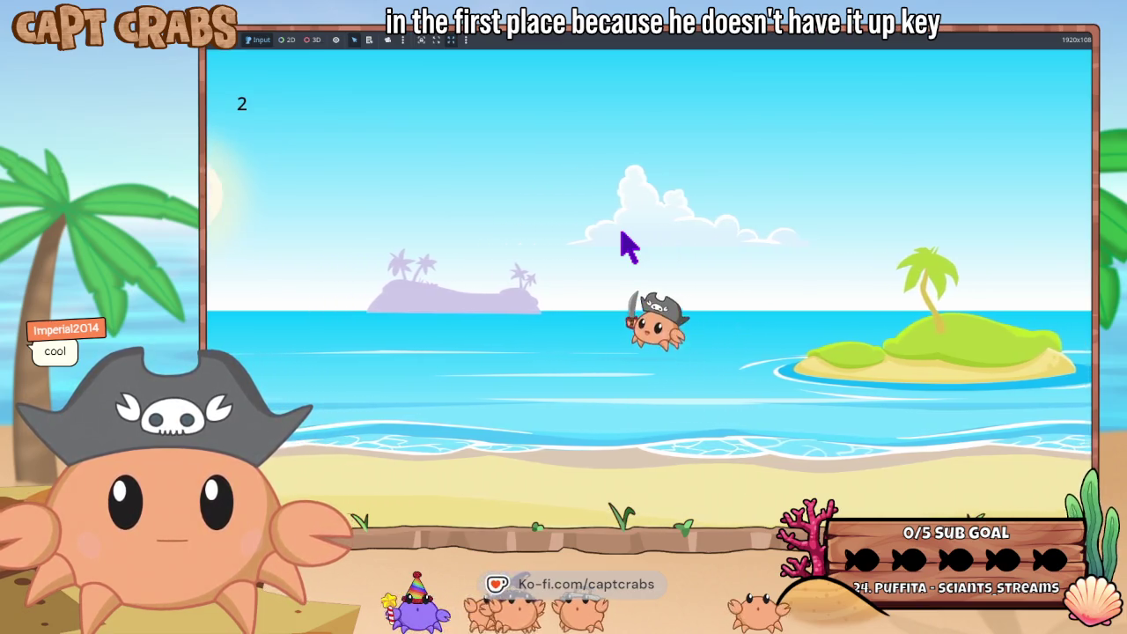
pyautogui.press('space')
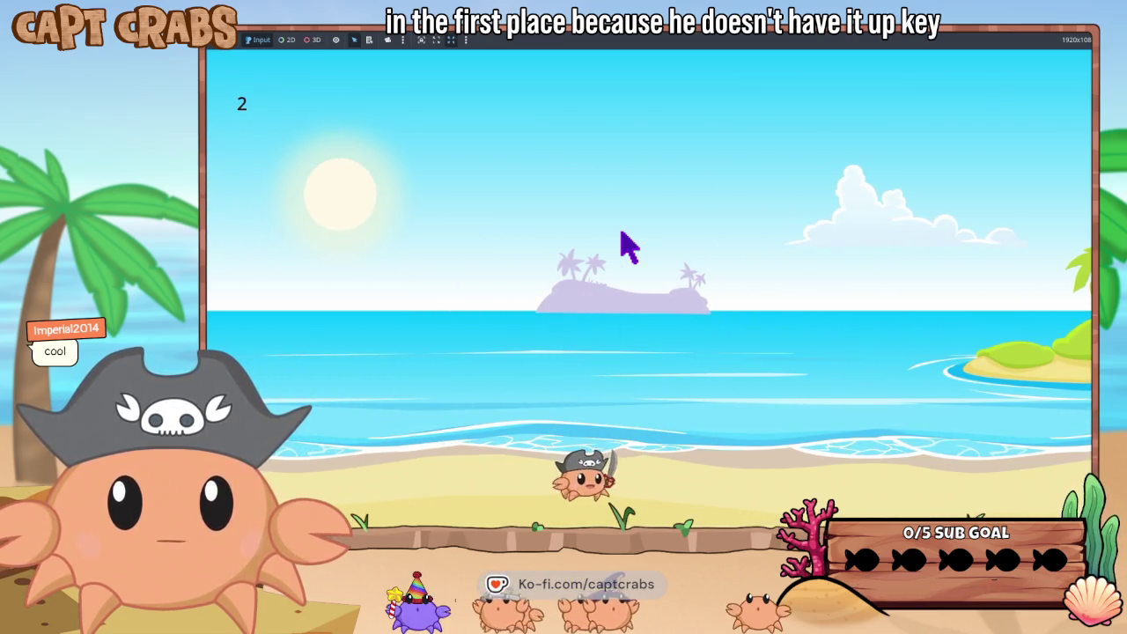
pyautogui.press('Right')
pyautogui.press('space')
pyautogui.press('space')
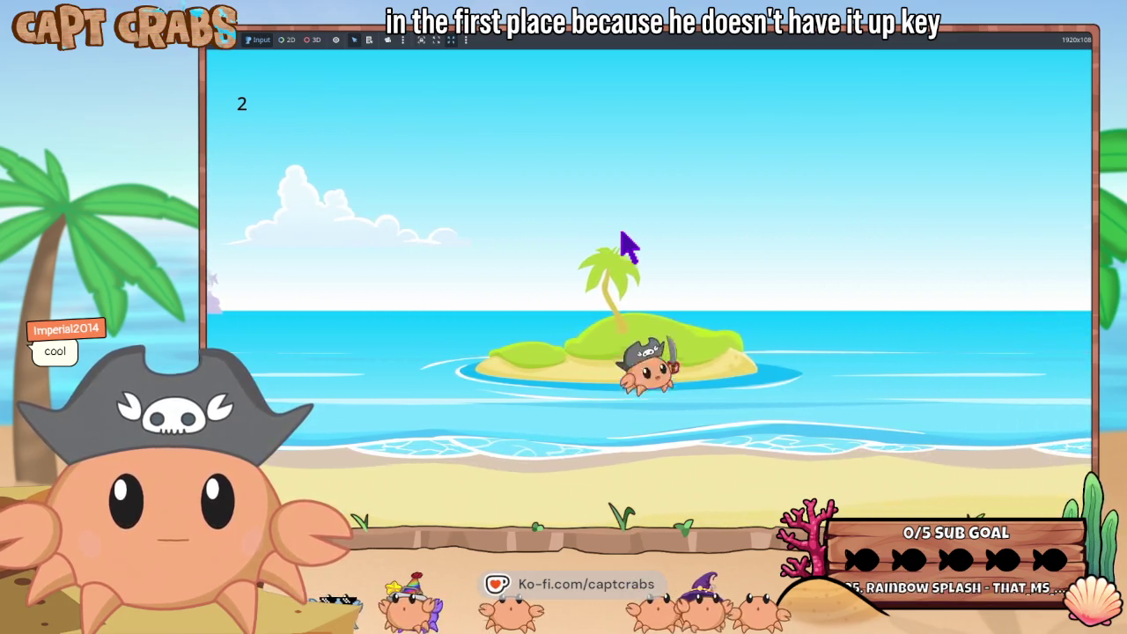
pyautogui.press('Right')
pyautogui.press('space')
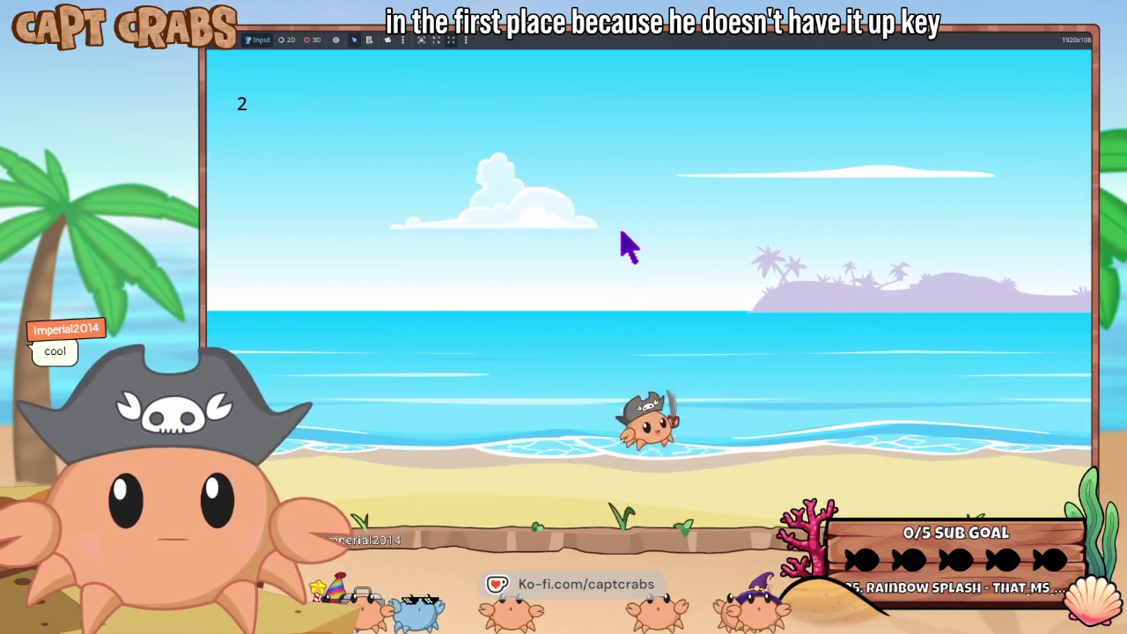
pyautogui.press('space')
pyautogui.press('Left')
pyautogui.press('space')
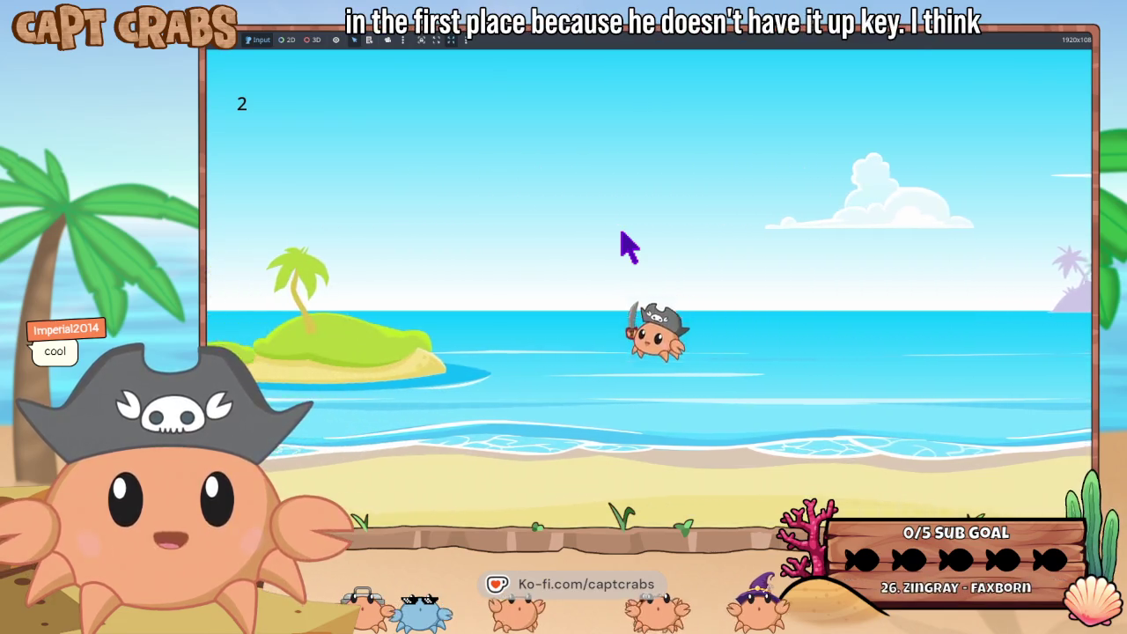
pyautogui.press('space')
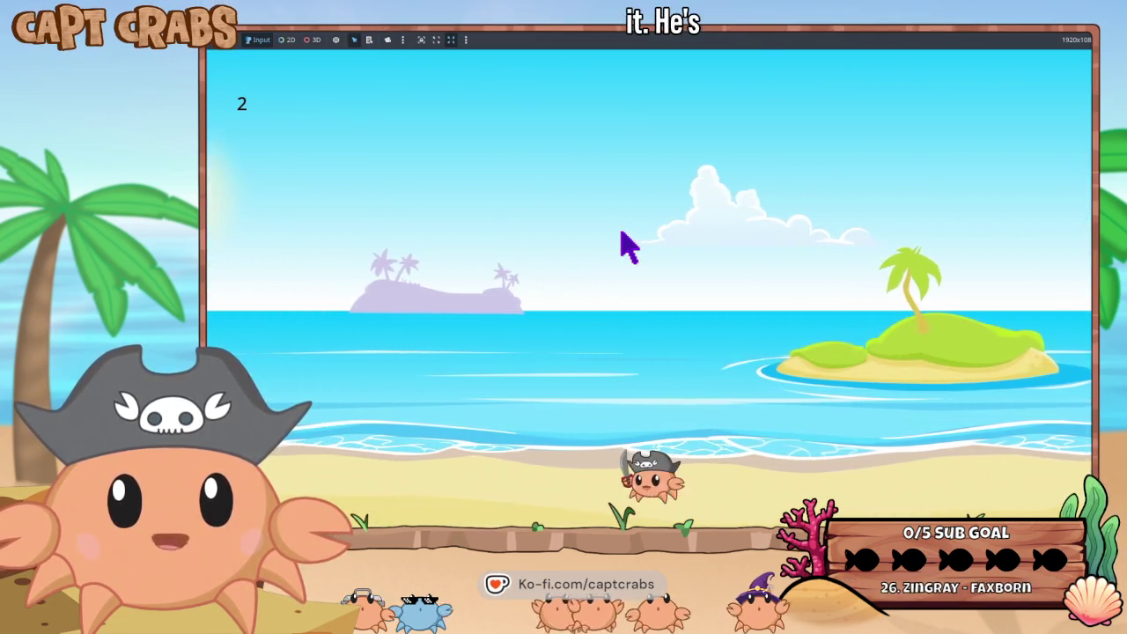
pyautogui.press('space')
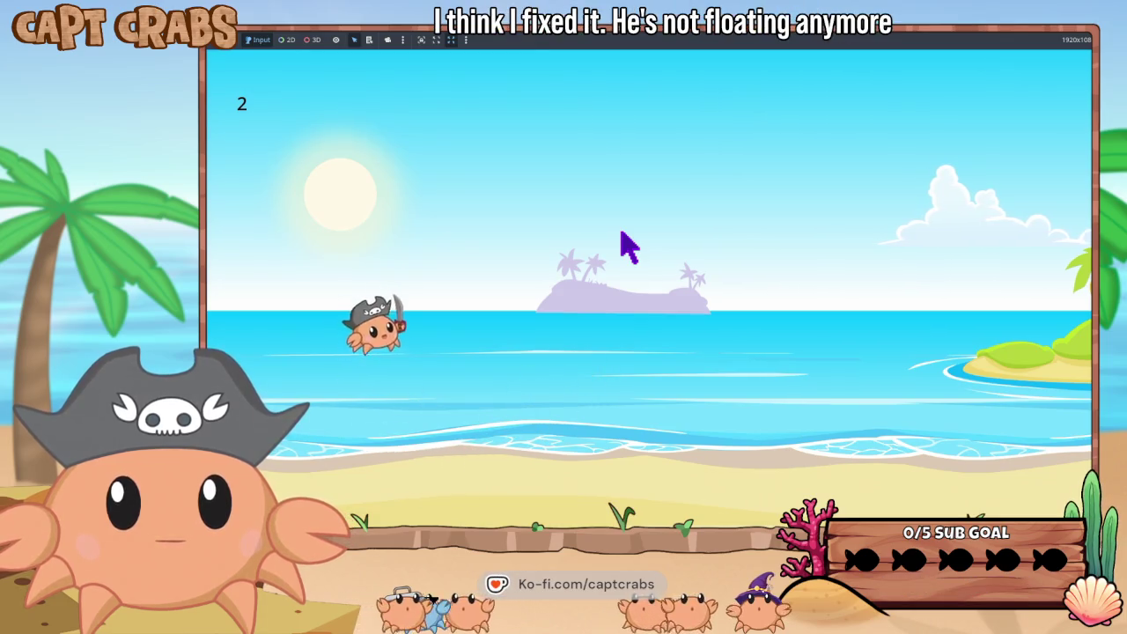
pyautogui.press('space')
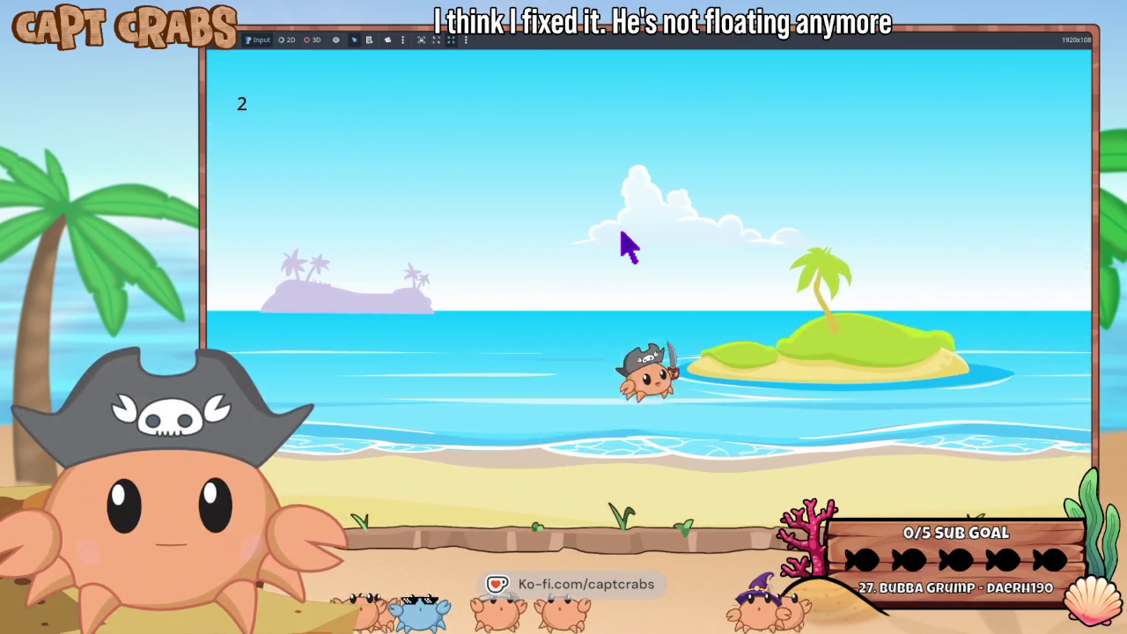
pyautogui.press('space')
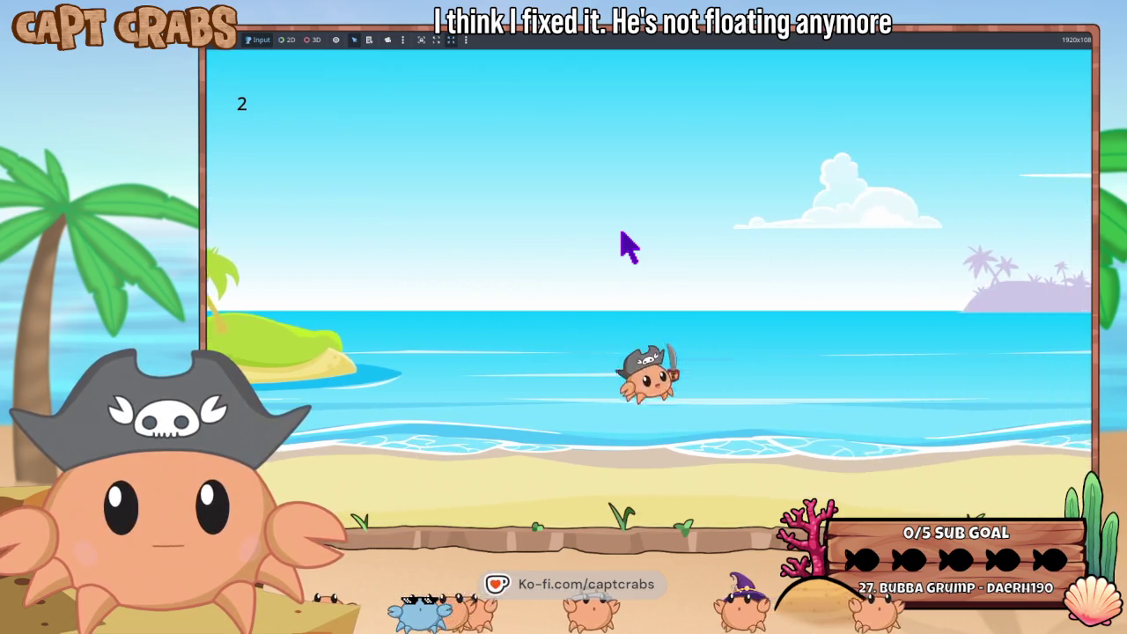
pyautogui.press('space')
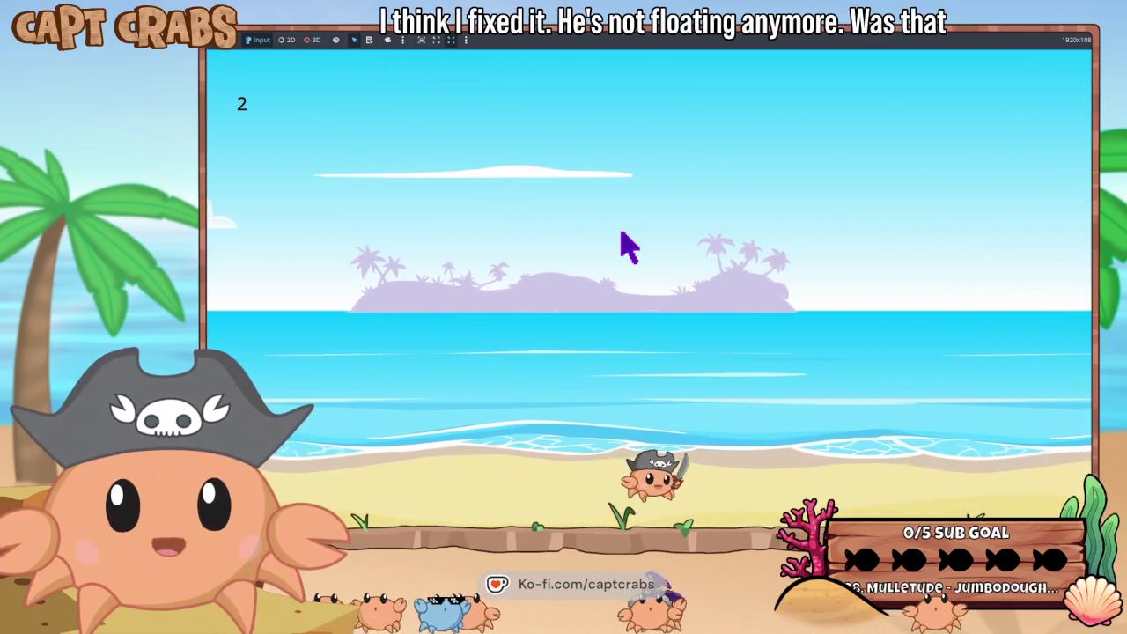
pyautogui.press('space')
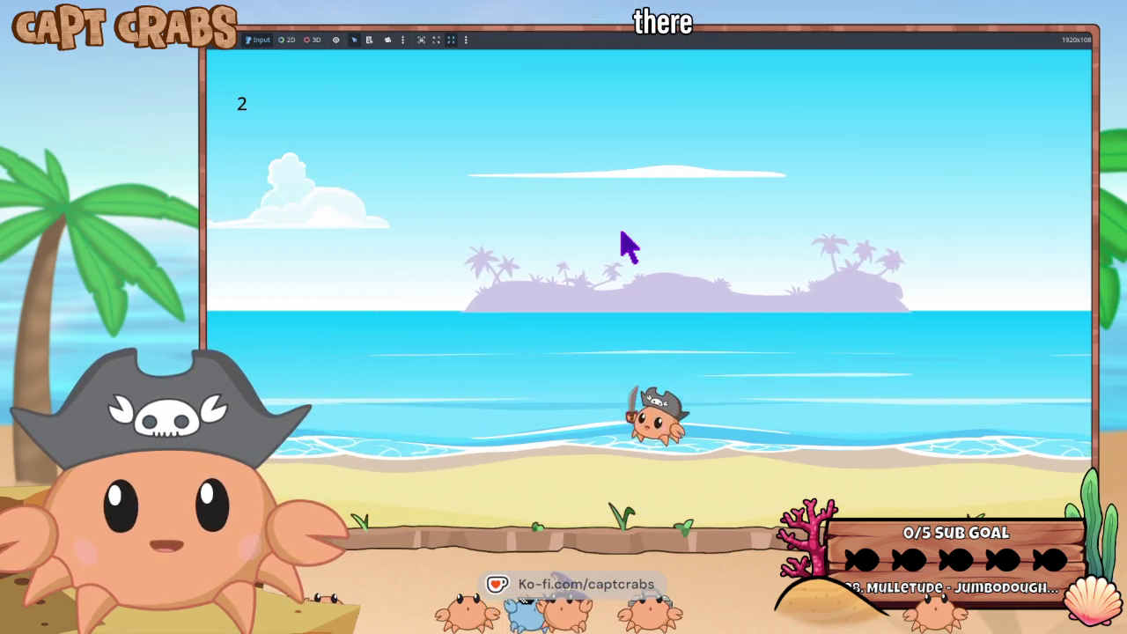
pyautogui.press('space')
pyautogui.press('space')
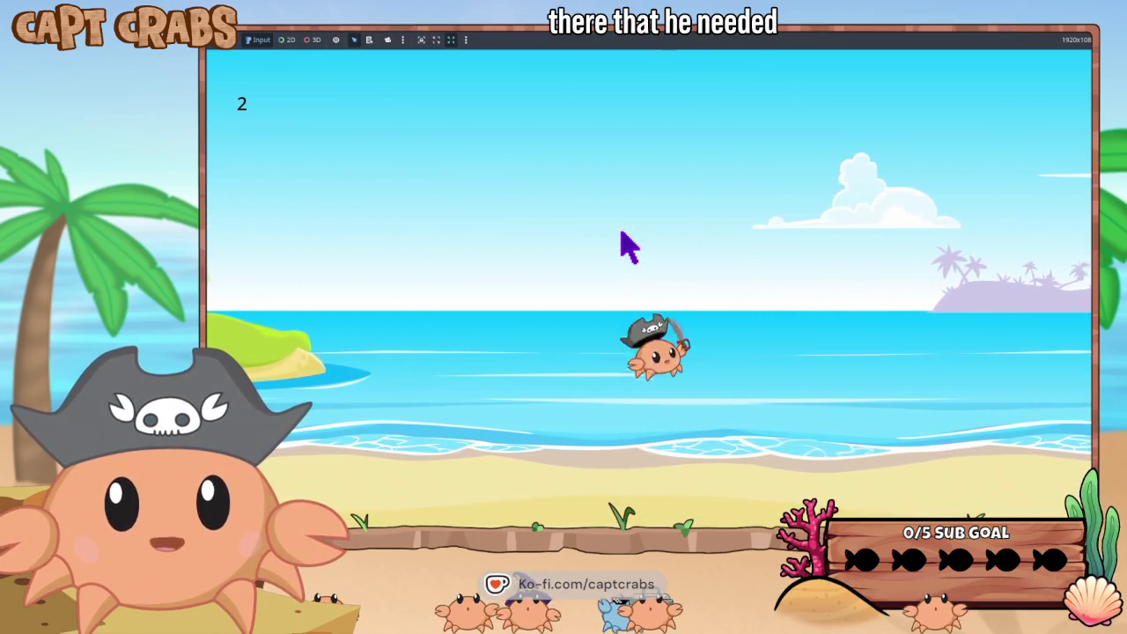
pyautogui.press('Escape')
pyautogui.press('Down')
pyautogui.press('Down')
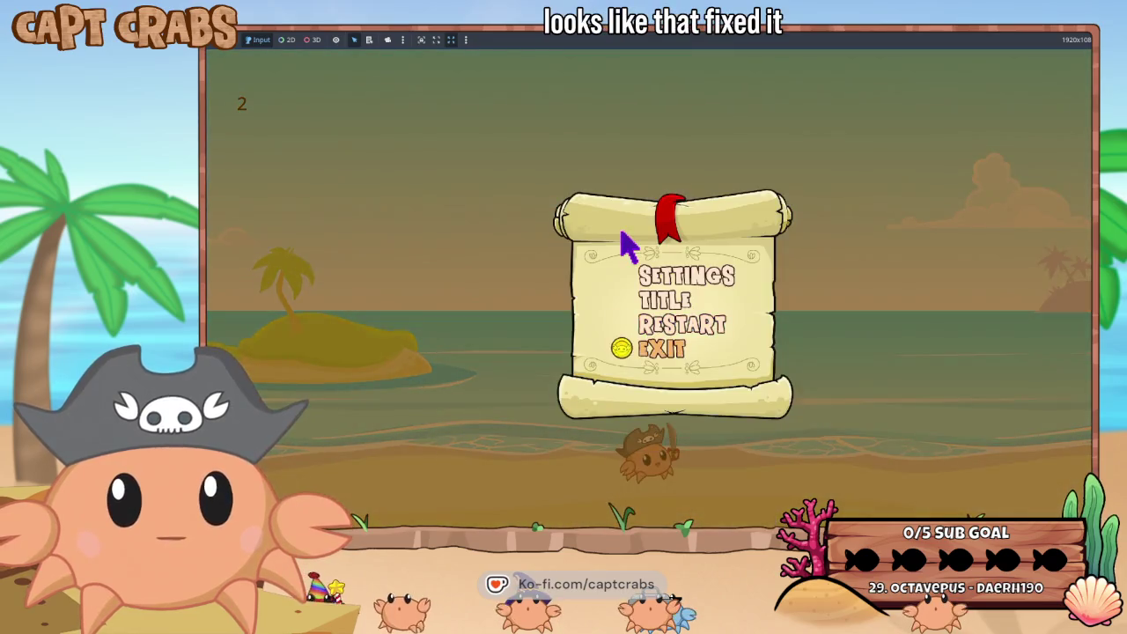
pyautogui.press('Return')
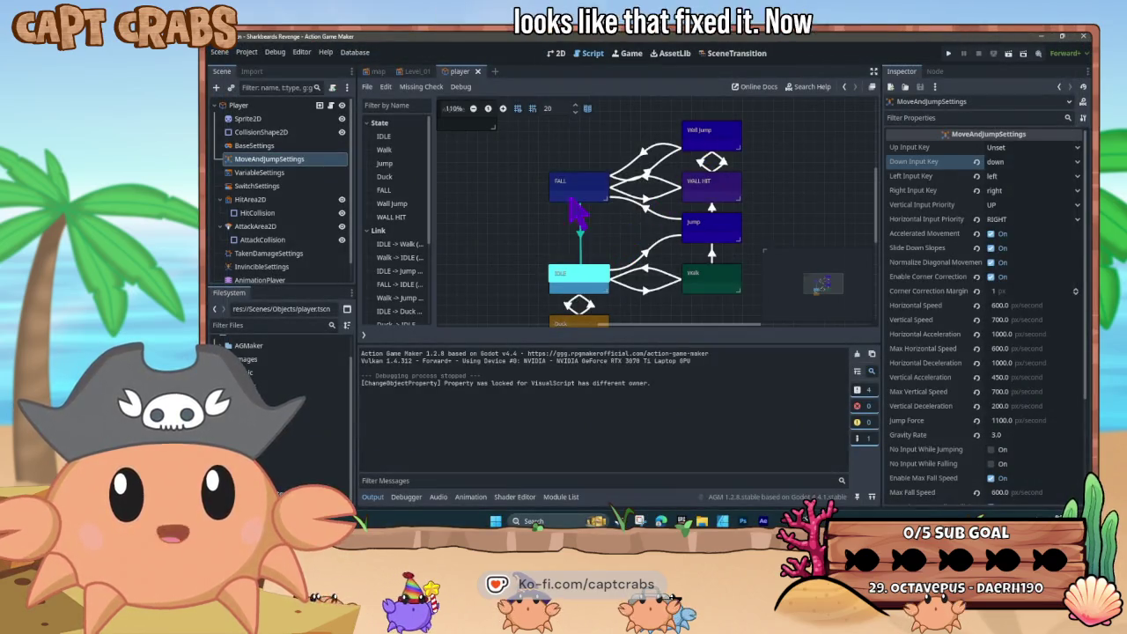
# - Set the FALL state's DisplayText action to be ignored, then deselect the FALL node
pyautogui.click(575, 185)
pyautogui.click(1031, 486)
pyautogui.click(555, 231)
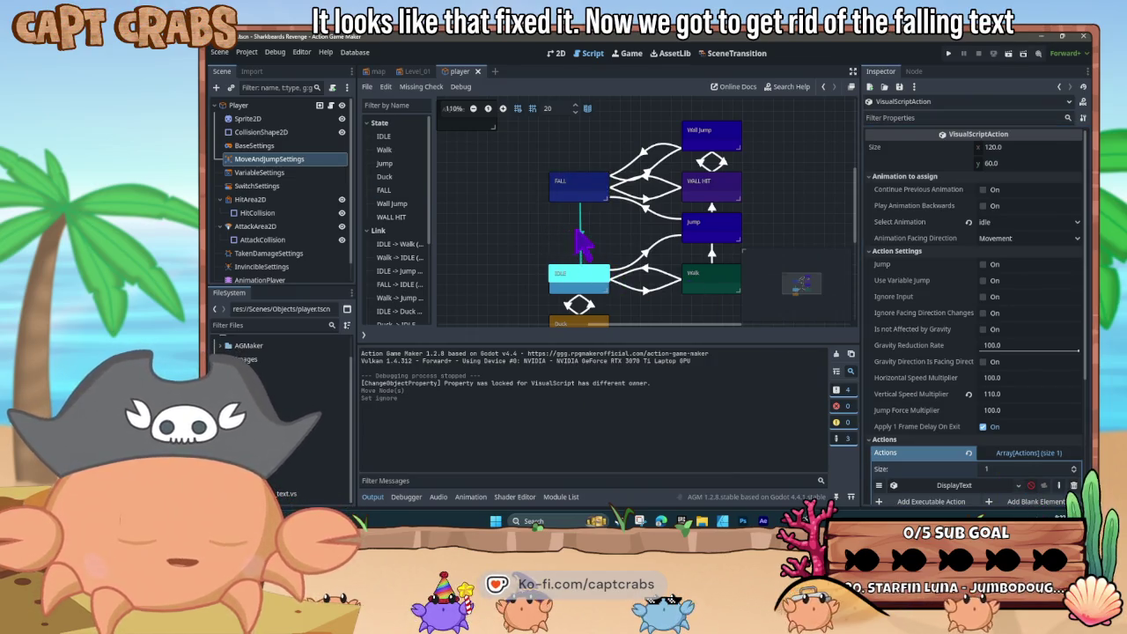